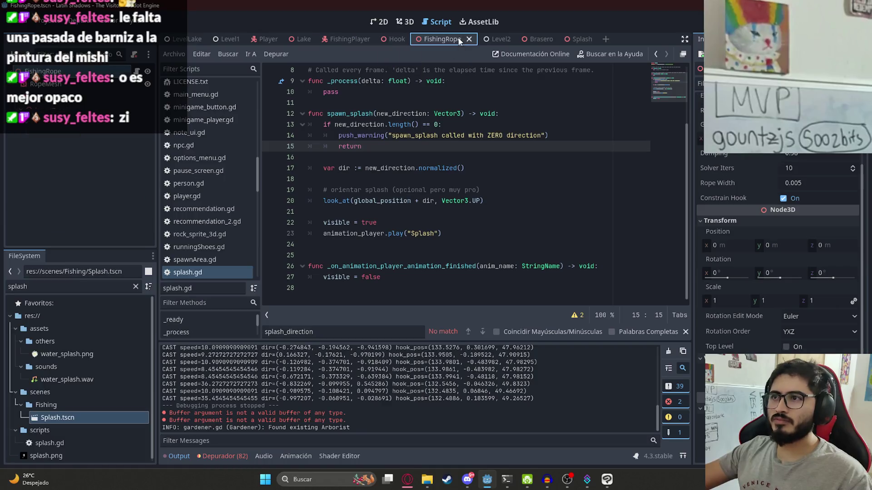
Step: Preview the Splash animation's keyframes in the 3D view, then bring up Clip Studio Paint
left_click(404, 22)
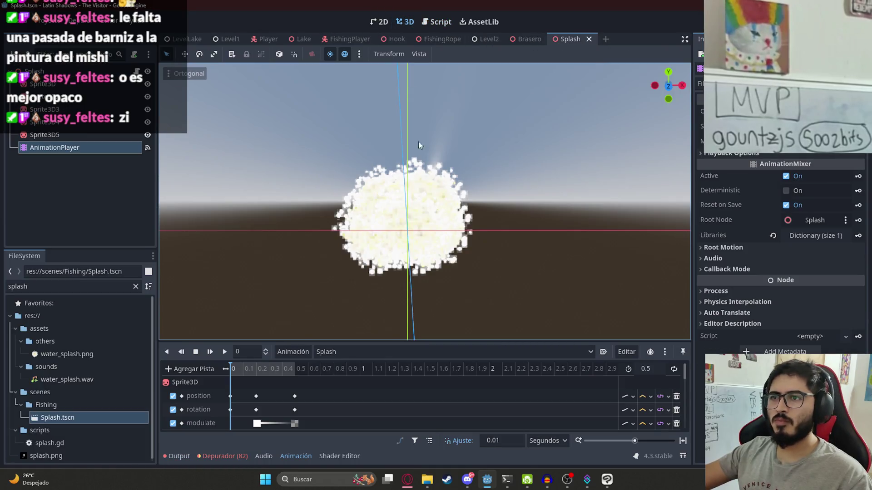
scroll(306, 284, "up", 2)
mouse_move(246, 369)
left_mouse_down()
mouse_move(293, 376)
mouse_move(200, 381)
mouse_move(307, 375)
mouse_move(221, 380)
mouse_move(261, 382)
left_mouse_up()
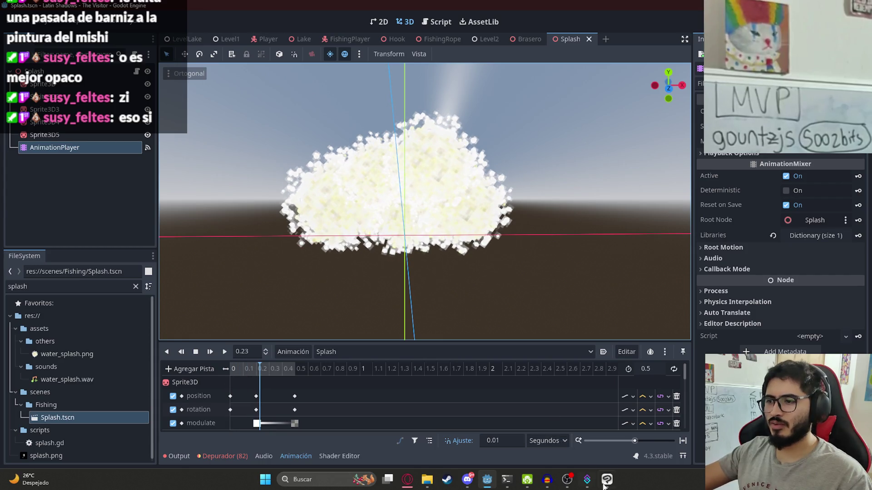
left_click(607, 479)
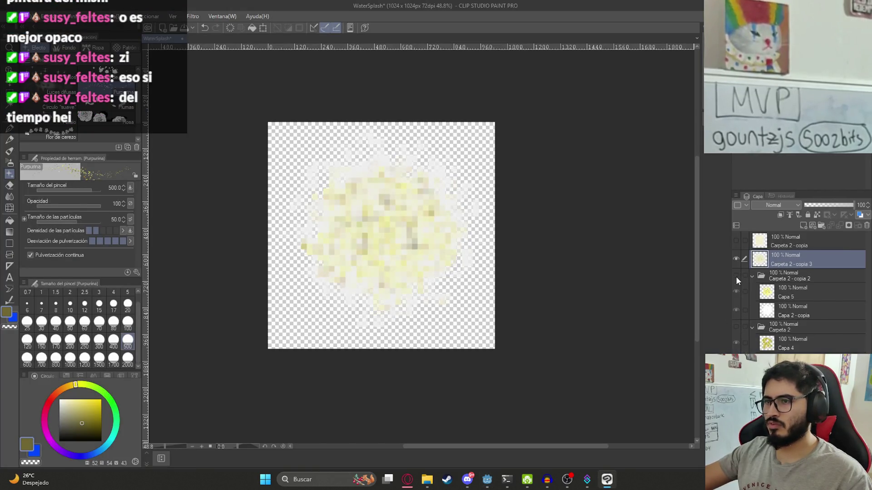
Step: Export the layer as PNG, replacing water_splash.png in juegoterror1/assets/others
left_click(9, 16)
mouse_move(91, 132)
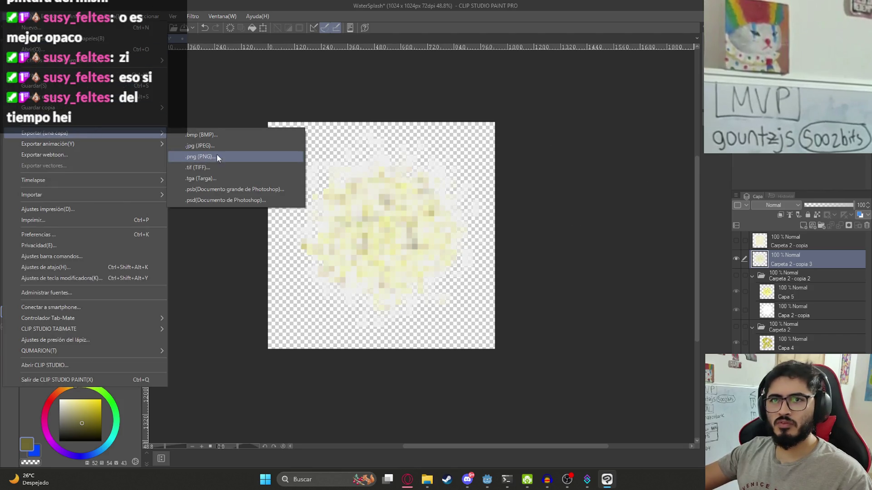
left_click(214, 155)
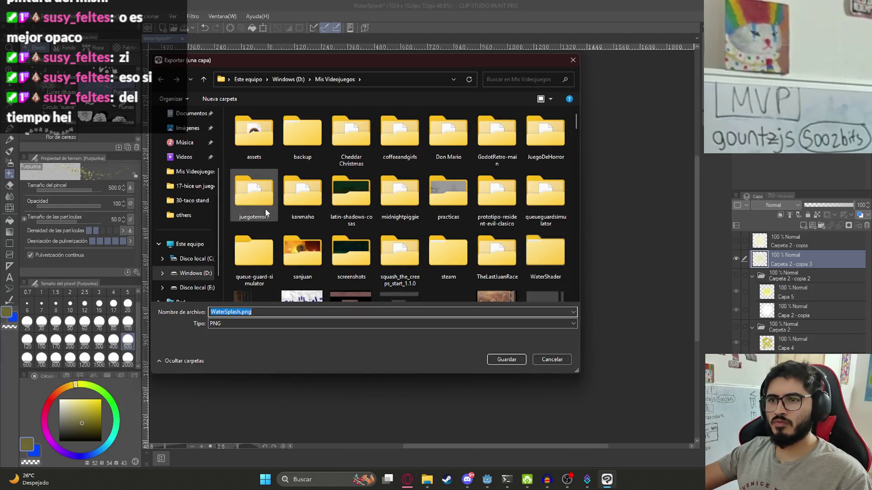
double_click(257, 195)
double_click(262, 191)
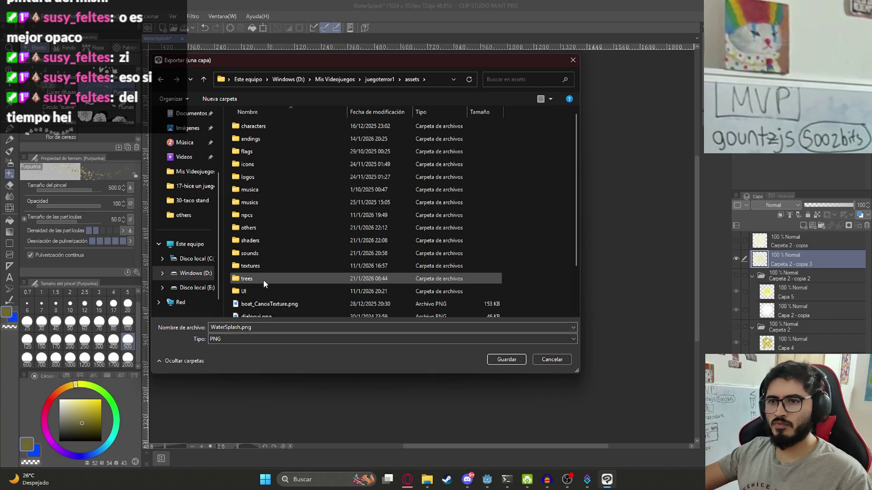
double_click(267, 227)
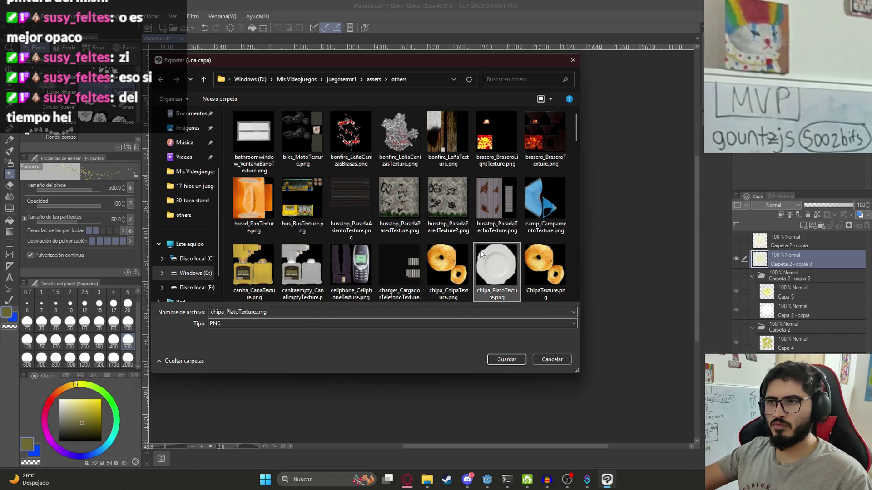
scroll(482, 254, "down", 10)
double_click(540, 204)
left_click(455, 237)
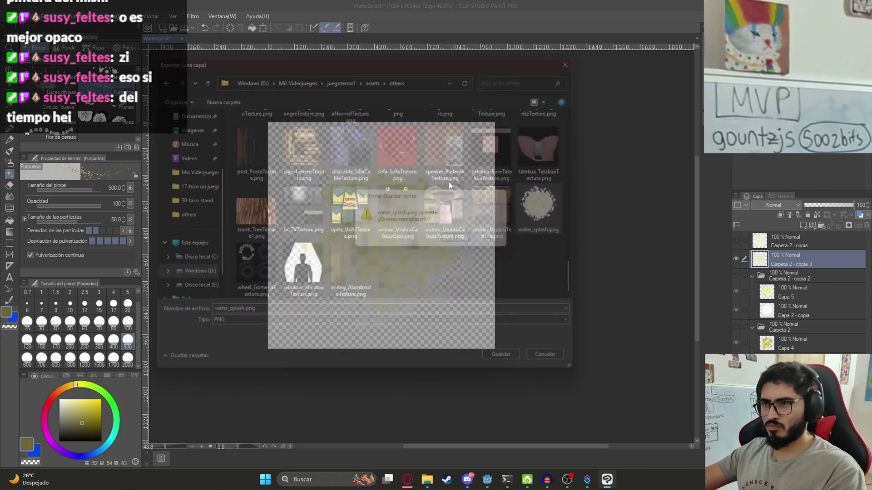
Step: Back in Godot, scrub the Splash animation with the new texture, then play LevelLake
left_click(487, 479)
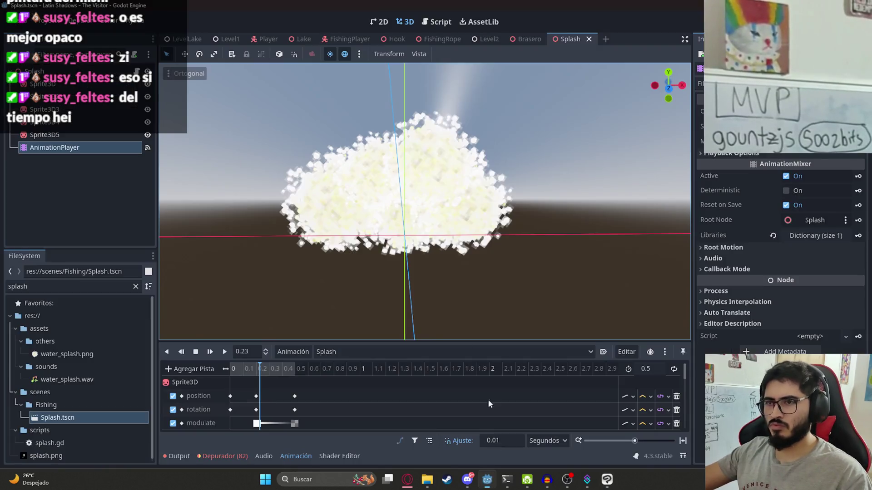
mouse_move(255, 369)
left_mouse_down()
mouse_move(304, 370)
mouse_move(215, 373)
mouse_move(275, 366)
mouse_move(301, 374)
left_mouse_up()
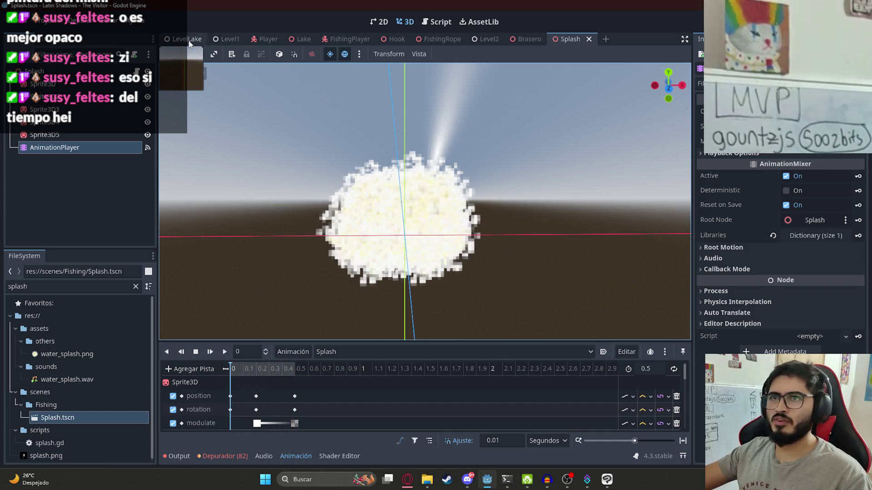
left_click(189, 40)
right_click(186, 38)
left_click(241, 113)
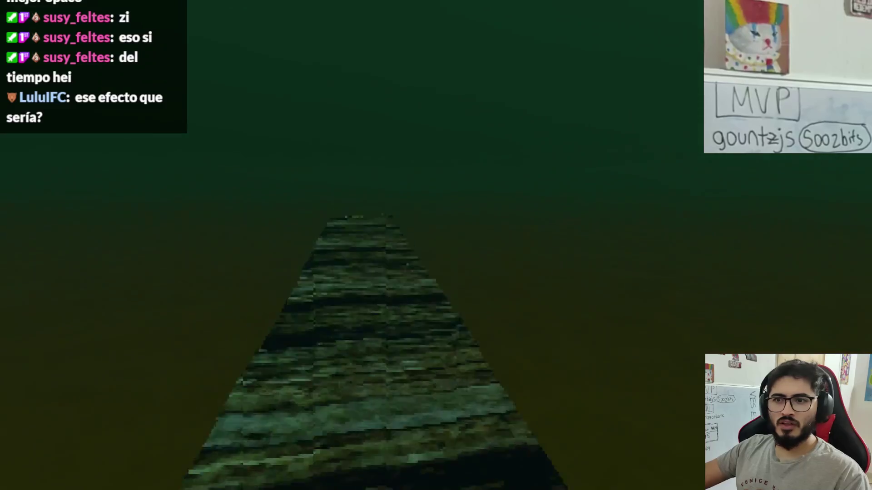
Step: Take up the fishing rod by choosing Pescar, then make the first cast and reel
key("e")
key("Return")
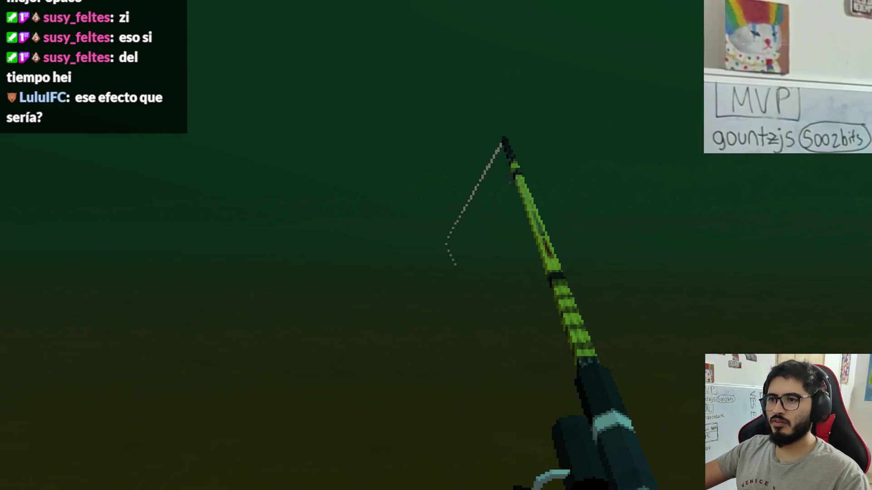
right_click(436, 245)
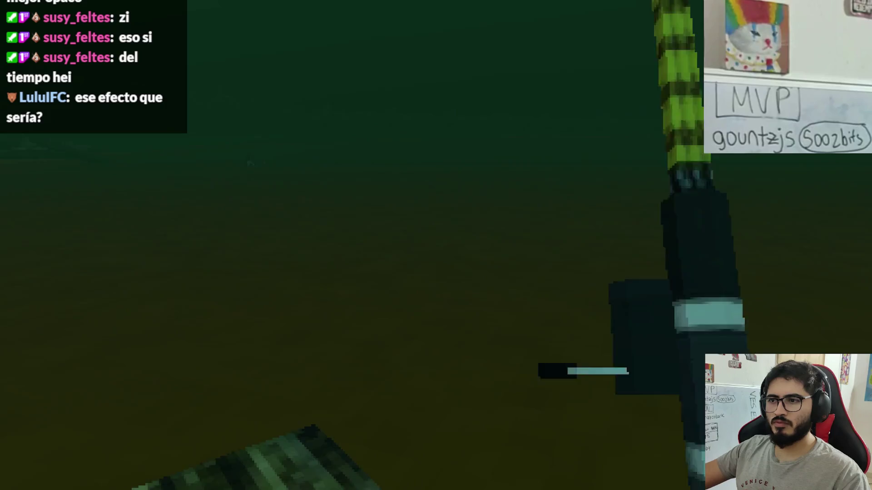
right_click(436, 246)
right_click(436, 246)
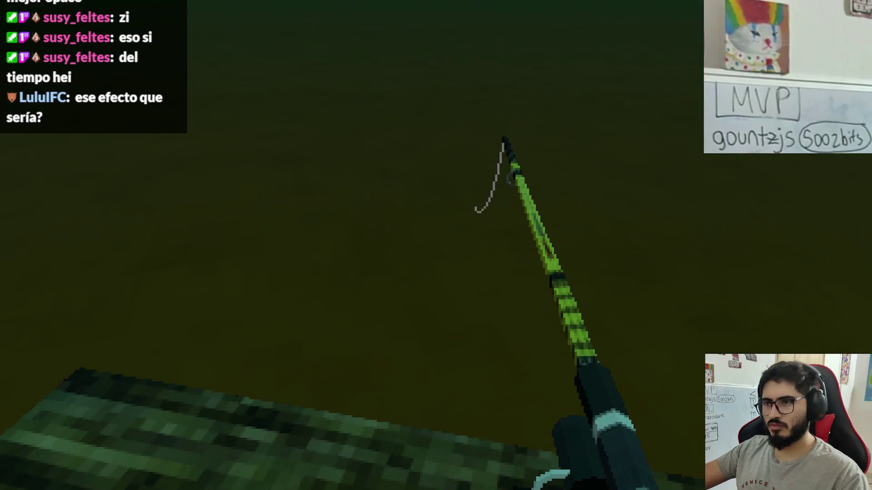
Step: Cast and reel the line repeatedly to watch the water splash effect
right_click(436, 245)
right_click(435, 245)
right_click(436, 245)
right_click(436, 245)
right_click(436, 246)
right_click(436, 245)
right_click(436, 245)
right_click(436, 246)
right_click(436, 245)
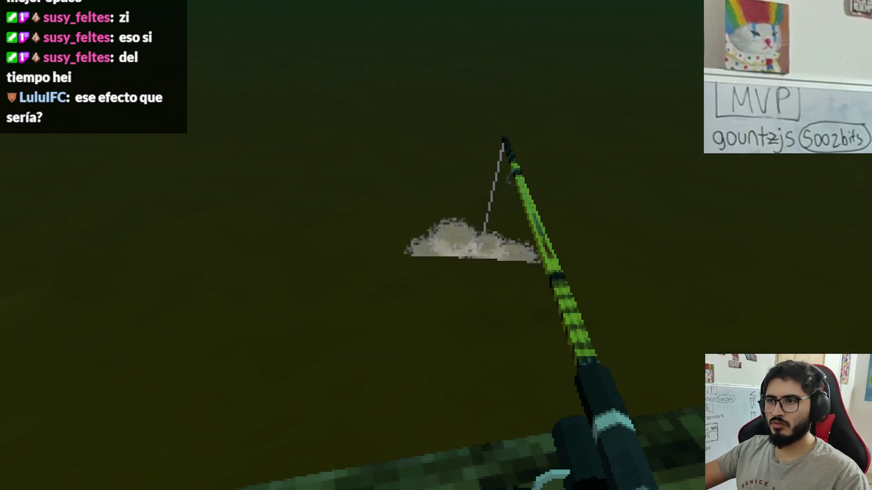
right_click(436, 246)
right_click(436, 245)
right_click(436, 245)
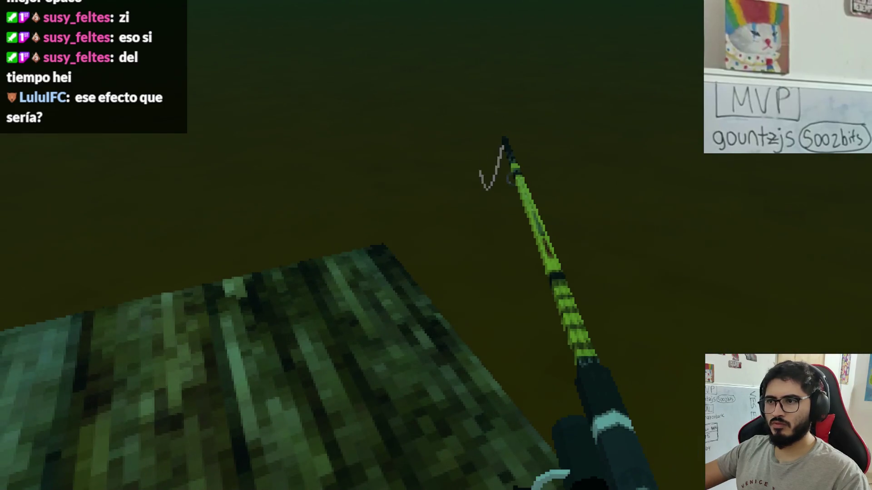
right_click(436, 246)
right_click(436, 245)
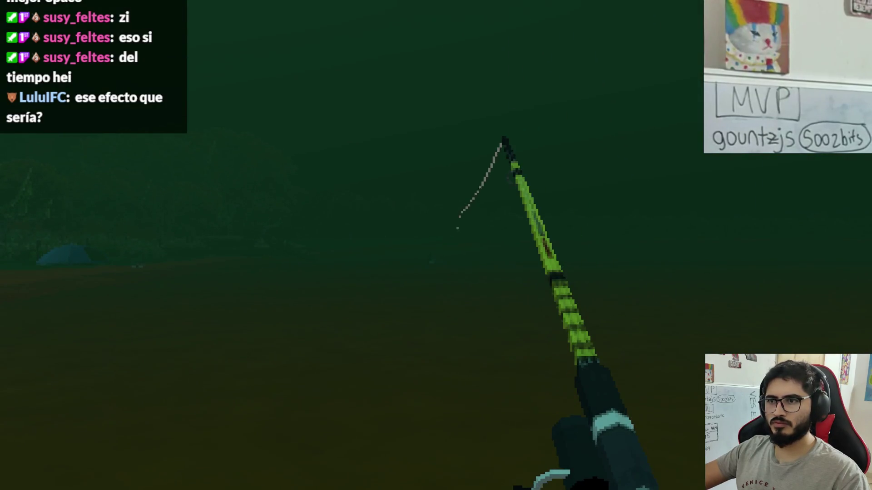
right_click(435, 245)
right_click(436, 246)
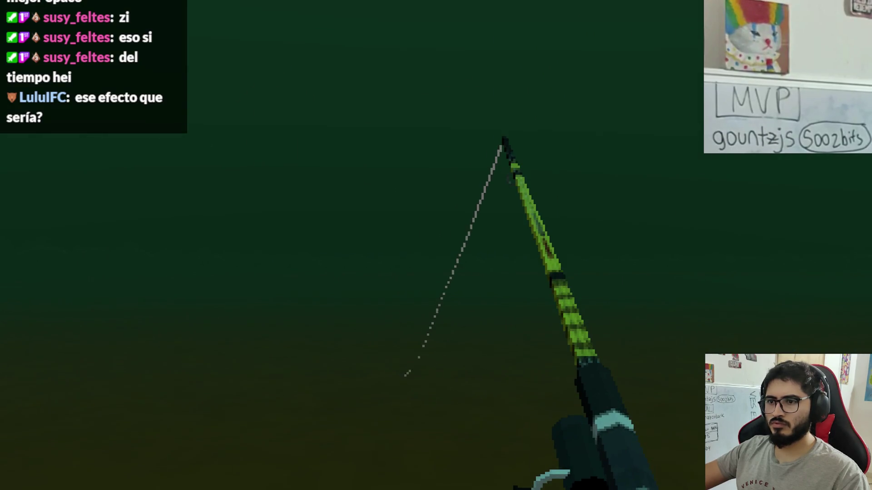
right_click(436, 246)
right_click(435, 245)
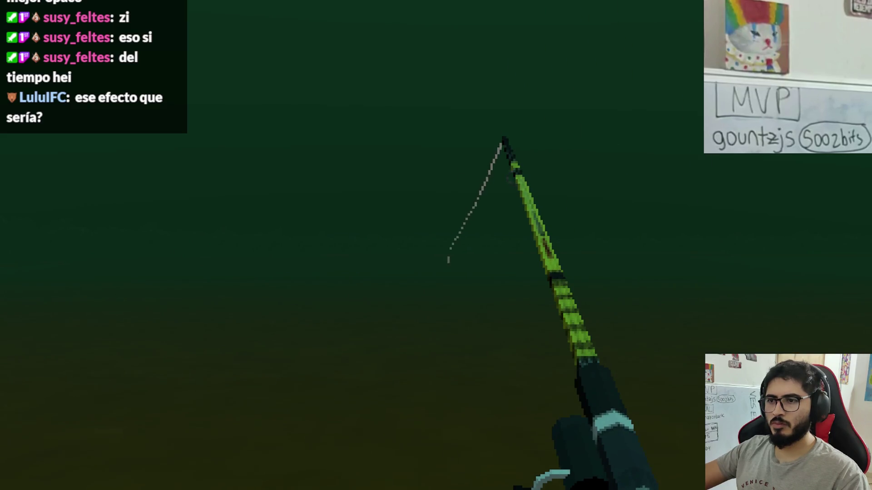
right_click(436, 245)
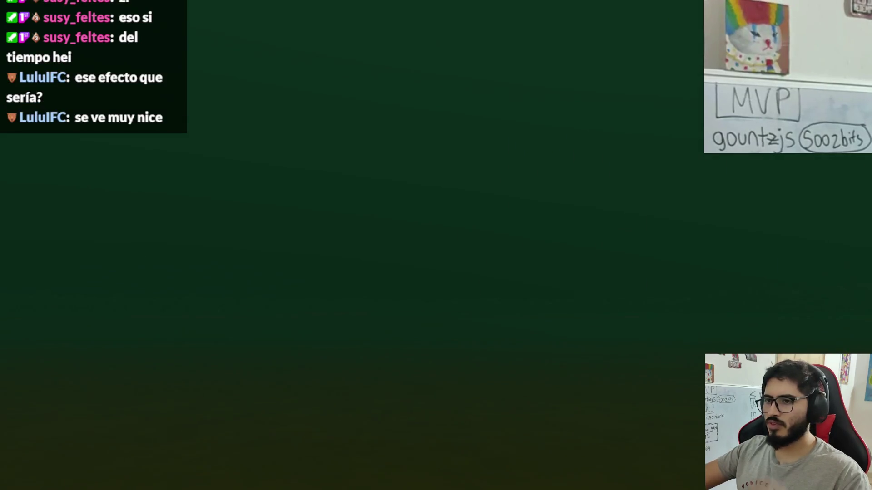
right_click(436, 245)
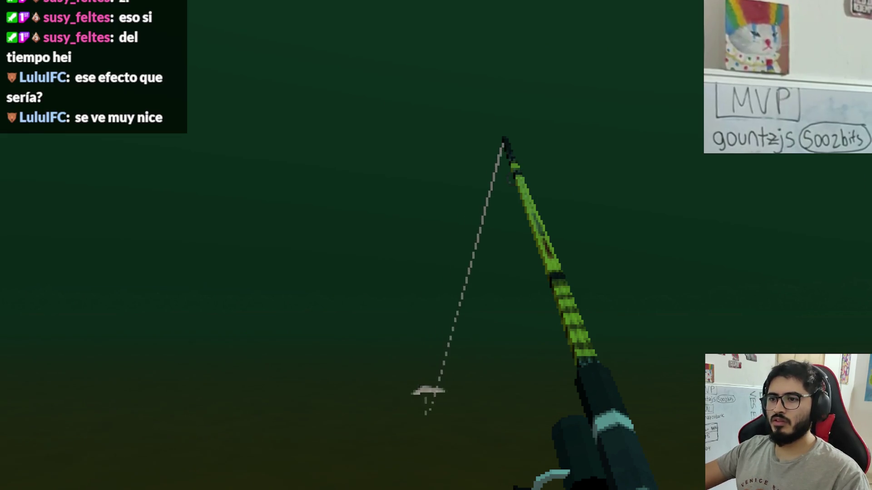
right_click(436, 246)
right_click(436, 245)
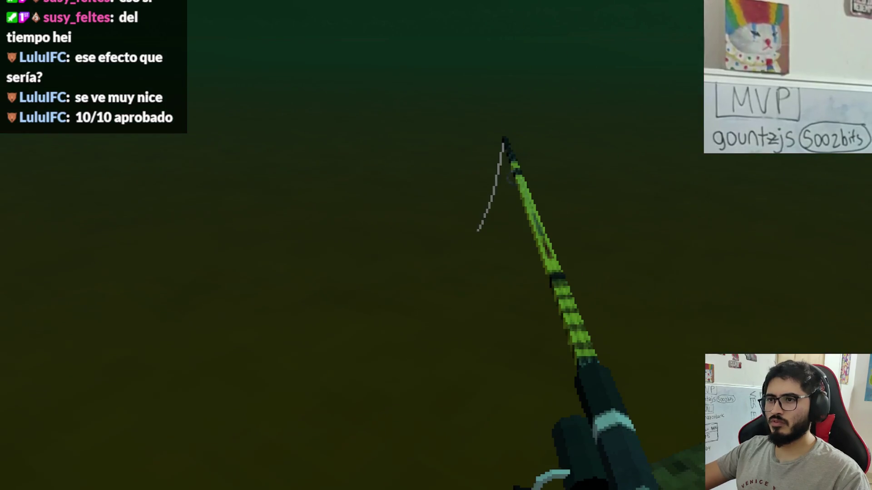
right_click(436, 245)
right_click(436, 245)
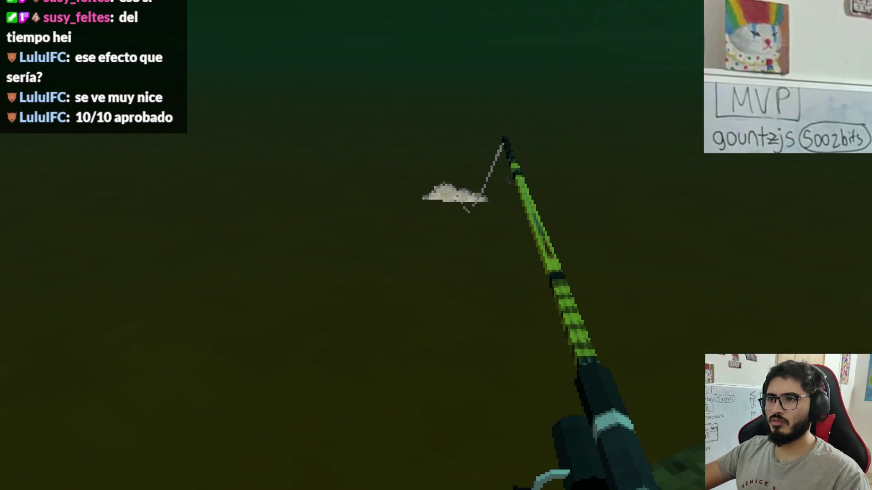
right_click(436, 245)
right_click(436, 245)
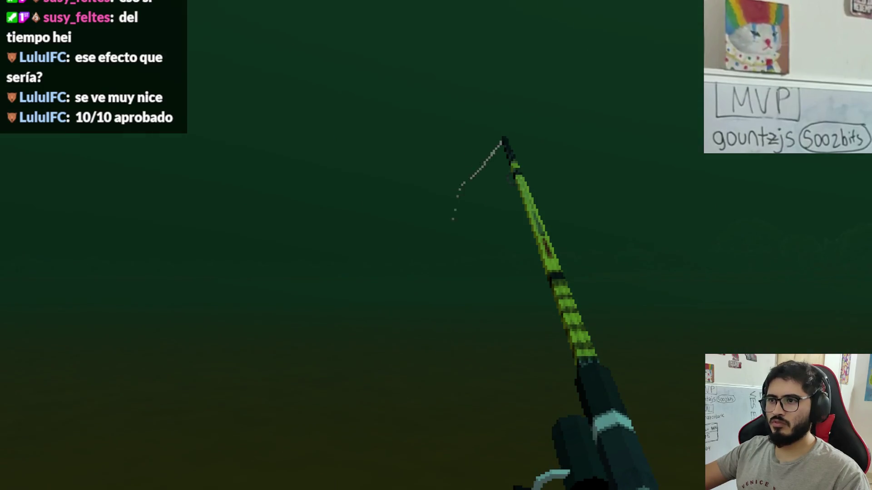
right_click(436, 246)
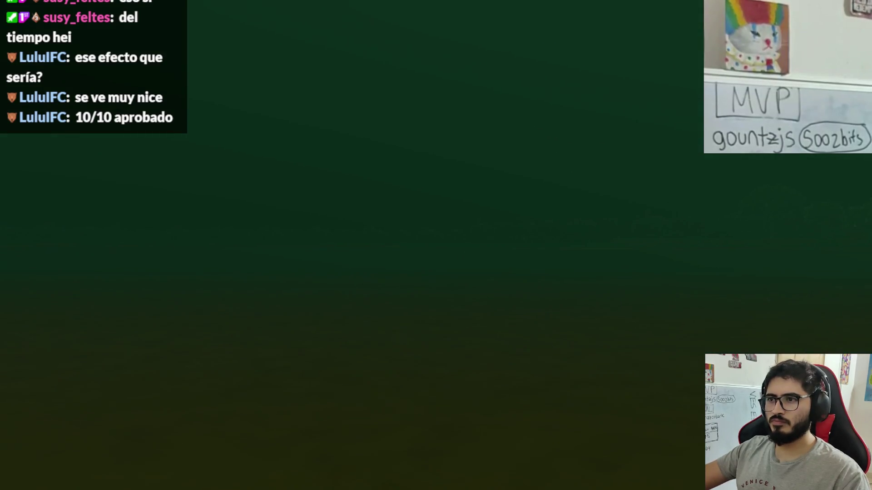
right_click(436, 245)
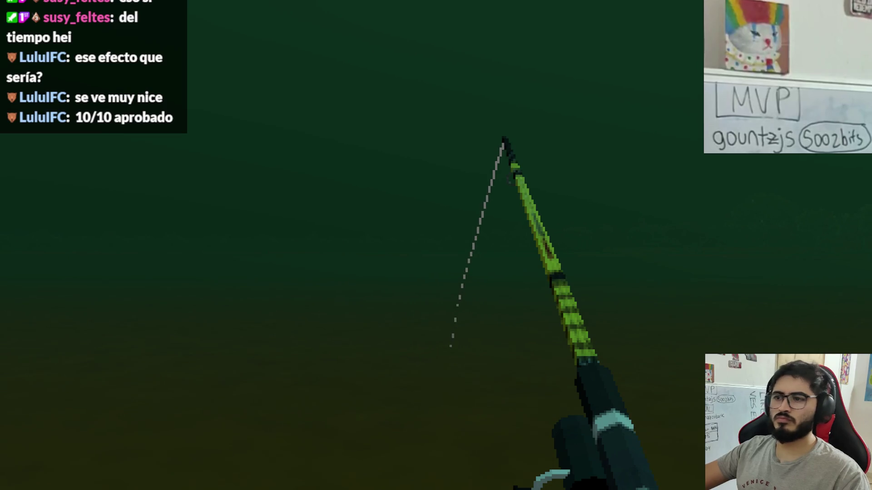
right_click(435, 245)
right_click(436, 245)
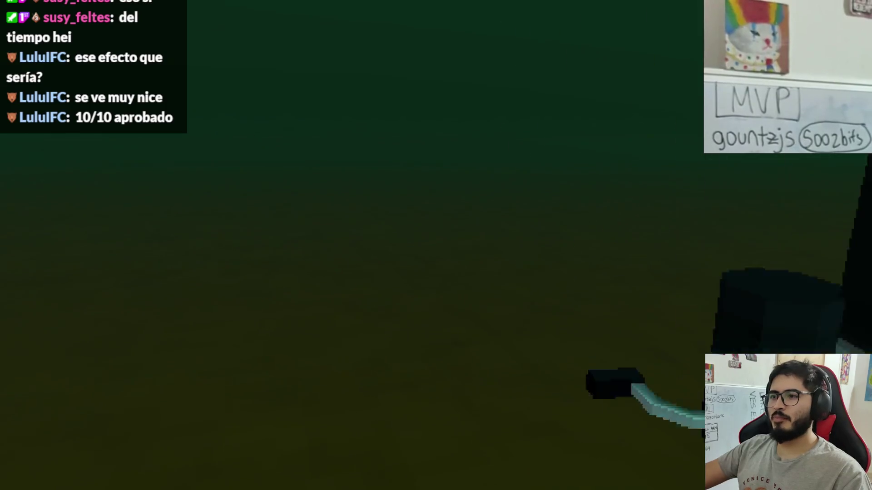
right_click(436, 245)
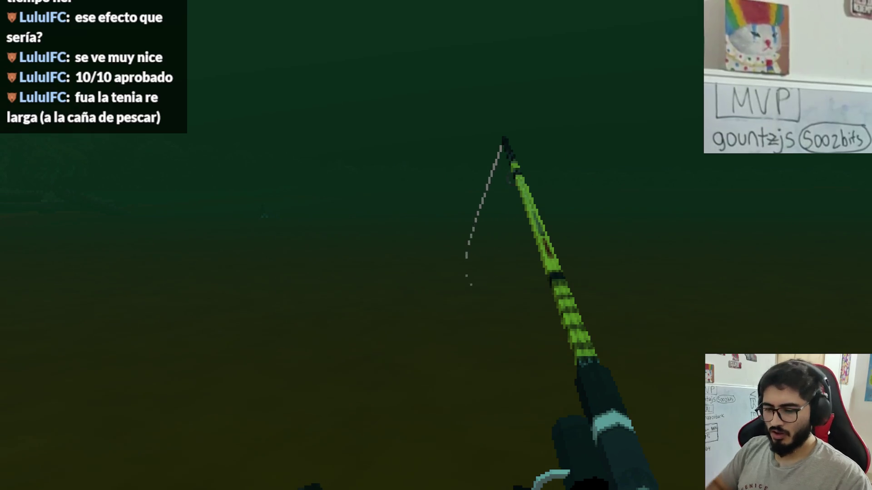
Step: Stop the running lake-level game with F8
key("F8")
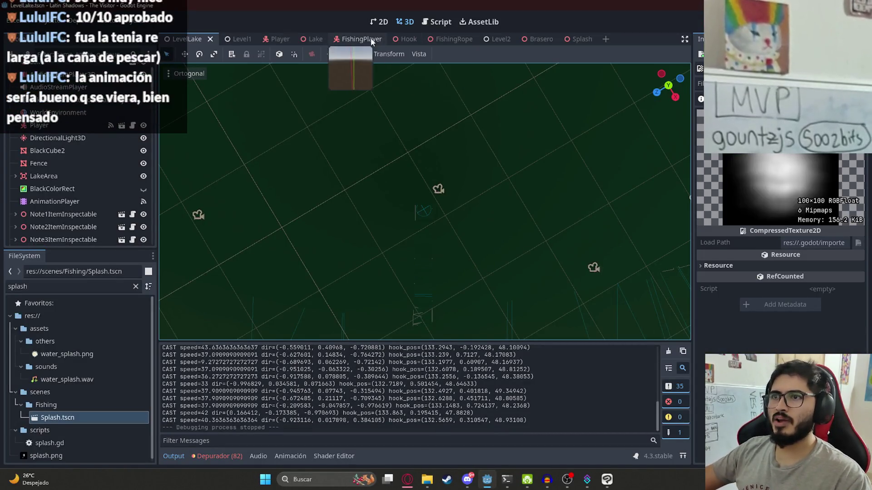
Step: Remove 'rod_tip.' from line 94 of fishing_player.gd, then play the LevelLake scene
left_click(358, 39)
key("ctrl+F3")
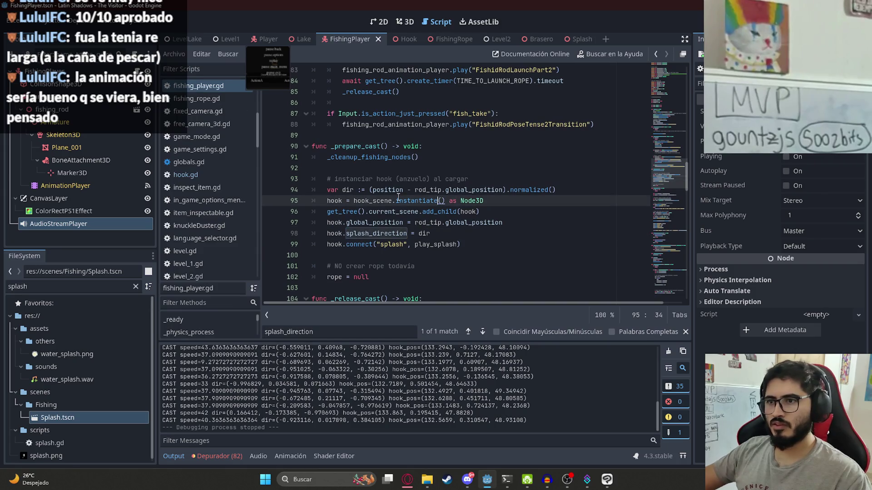
left_click(437, 200)
left_click(434, 209)
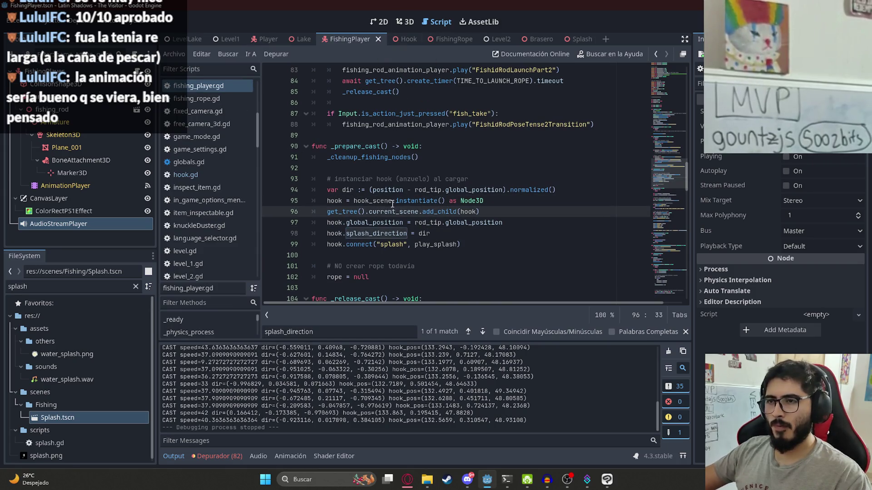
left_click(426, 234)
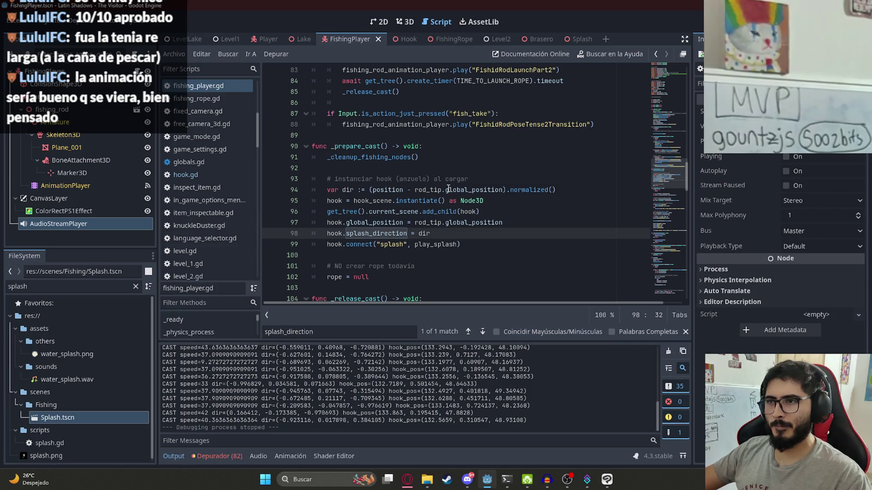
left_click_drag(446, 190, 408, 190)
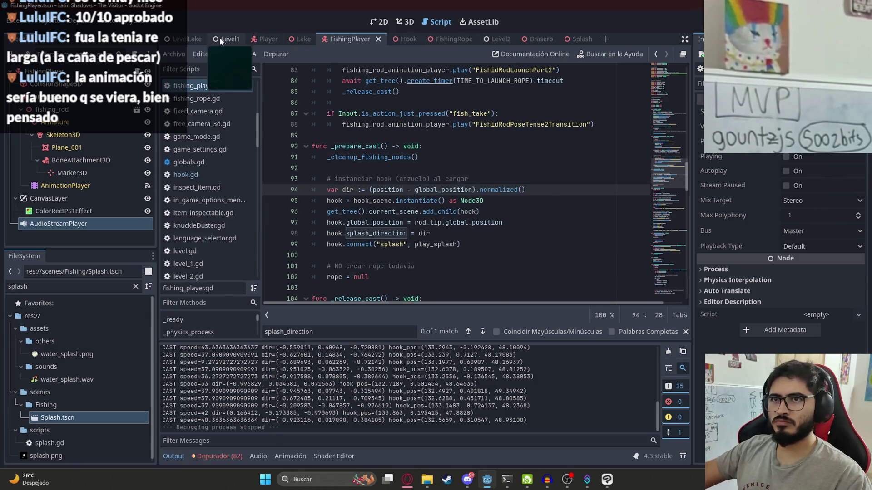
right_click(185, 39)
left_click(239, 111)
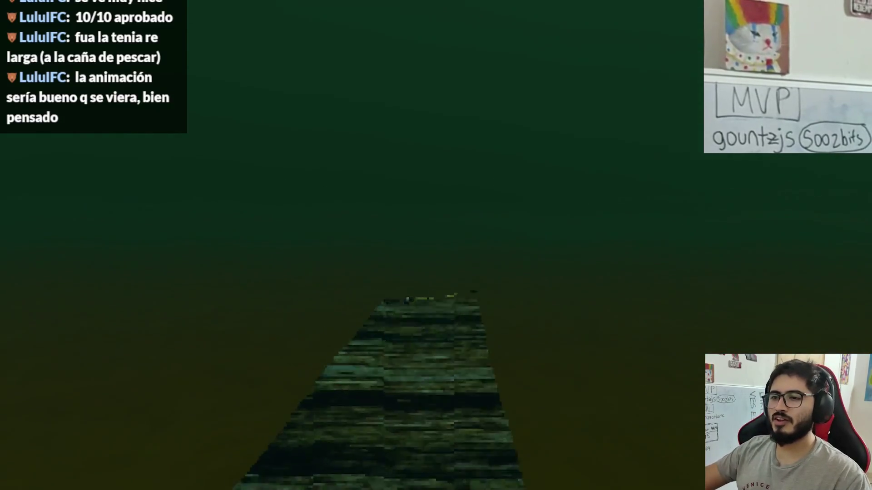
Step: Pick up the rod with Pescar in the running game, cast, then close the game
key("e")
left_click(293, 426)
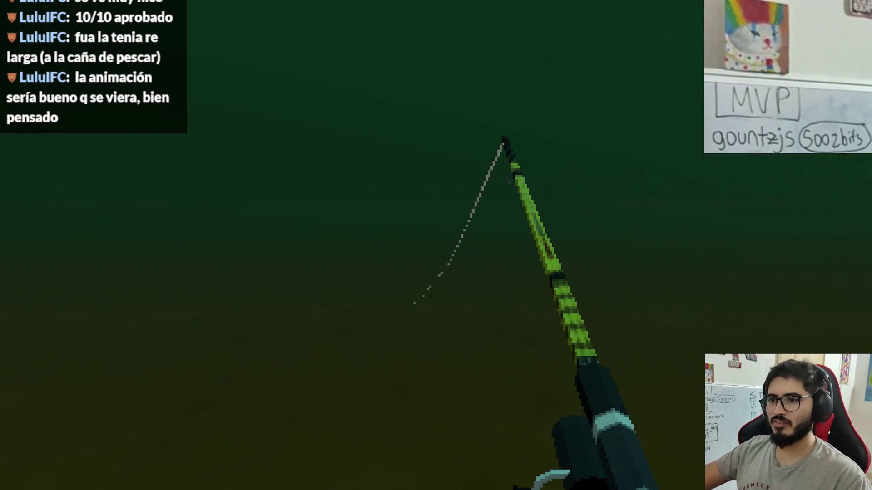
key("alt+F4")
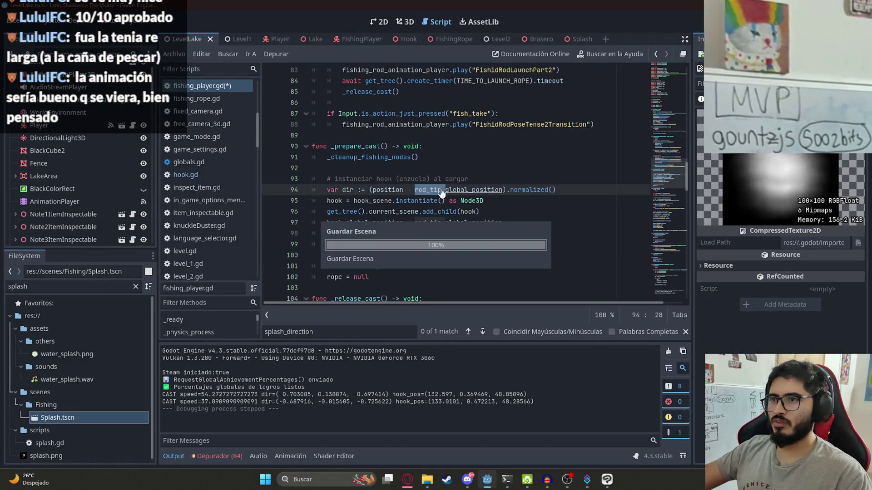
Step: Review the script and step through undo/redo history of the hook-direction edits
left_click(427, 224)
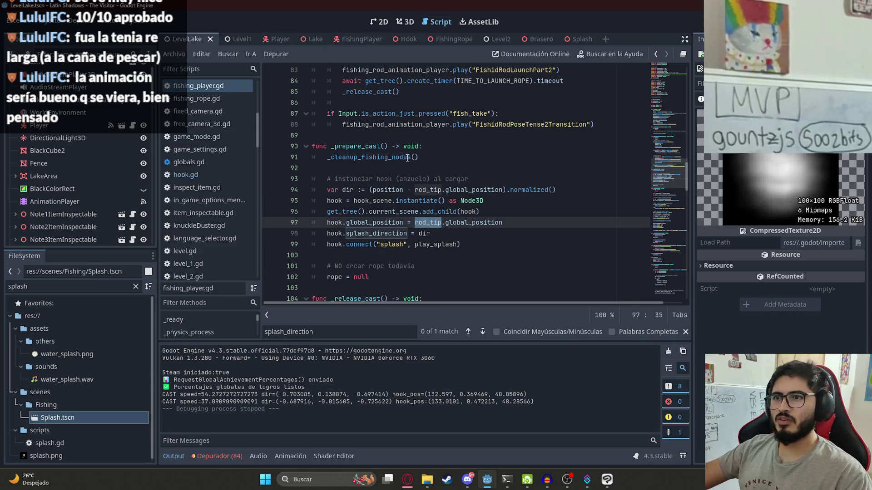
left_click(656, 86)
mouse_move(656, 76)
left_mouse_down()
mouse_move(660, 149)
mouse_move(661, 133)
left_mouse_up()
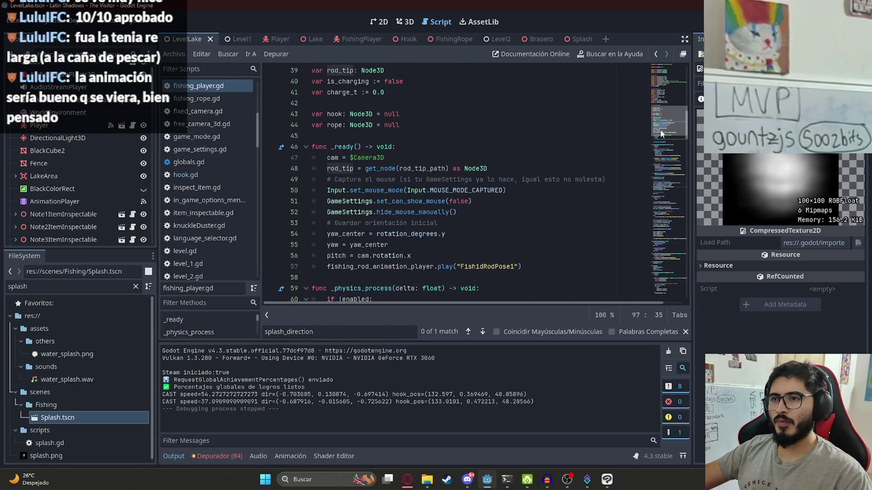
left_click(439, 179)
key("ctrl+z")
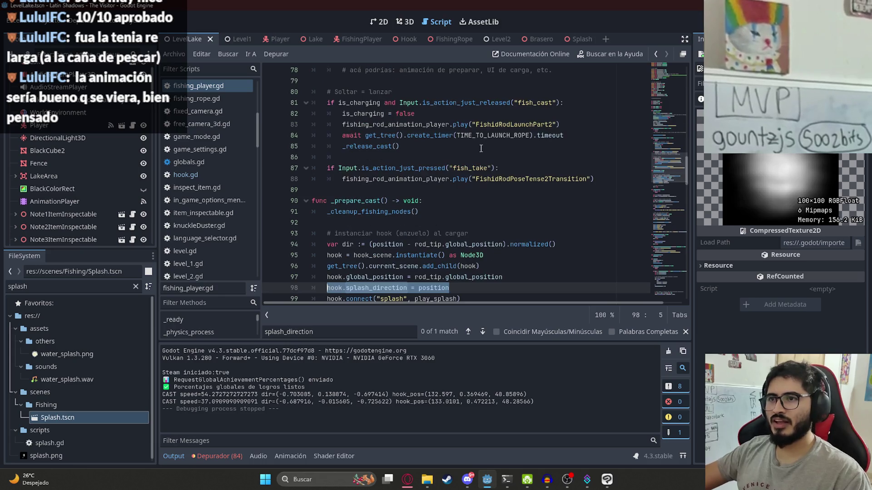
key("ctrl+z")
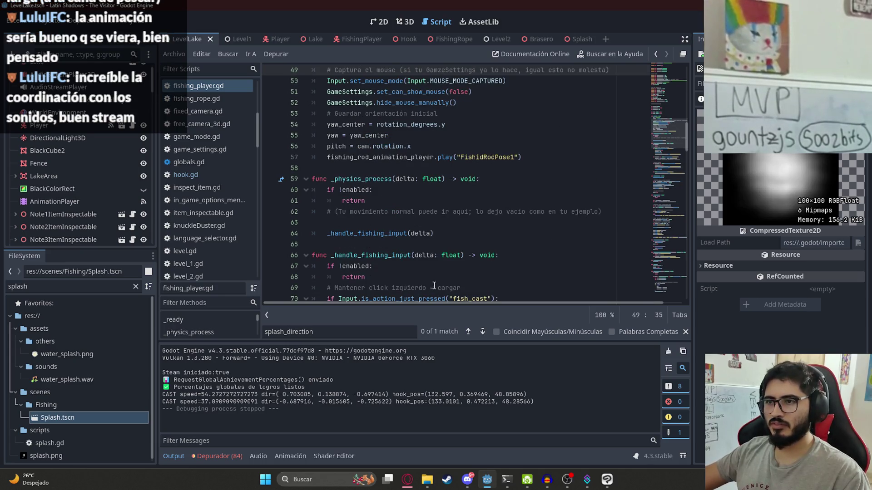
key("ctrl+shift+z")
key("ctrl+z")
key("ctrl+z")
key("ctrl+z")
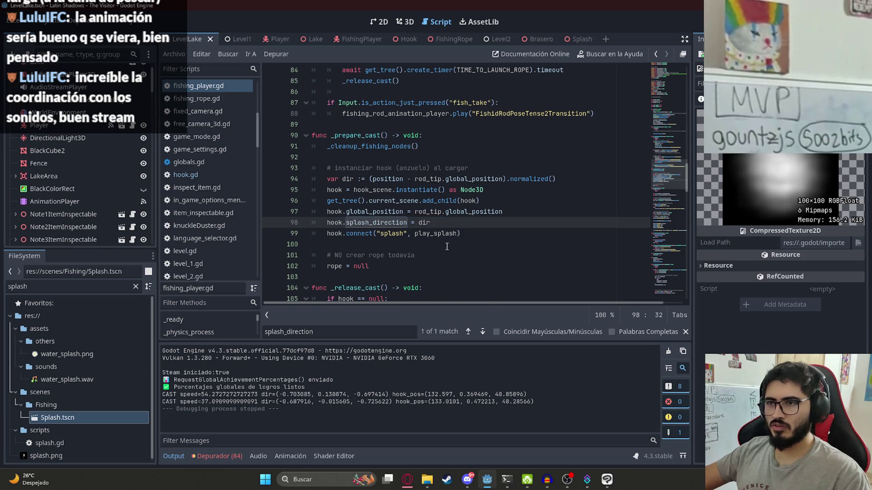
key("ctrl+shift+z")
key("ctrl+shift+z")
key("ctrl+shift+z")
scroll(434, 239, "down", 1)
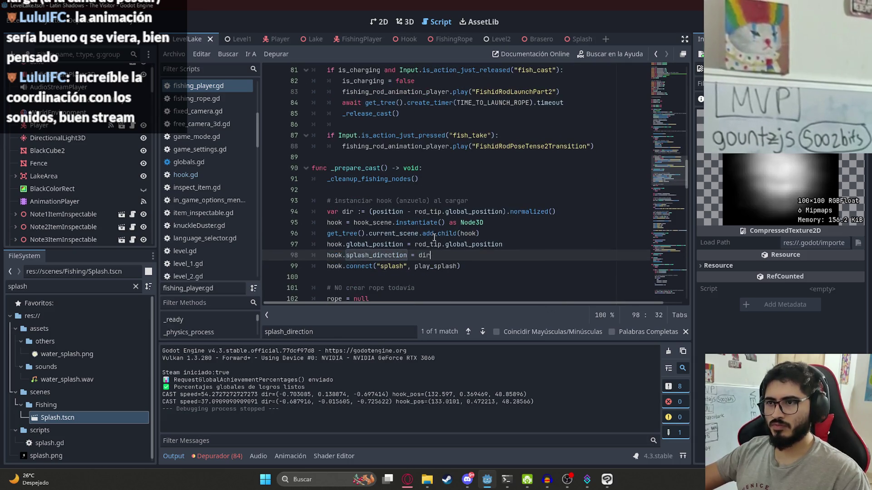
Step: Make line 94 subtract cam.global_position, then play the LevelLake scene
left_click(418, 212)
type("ca")
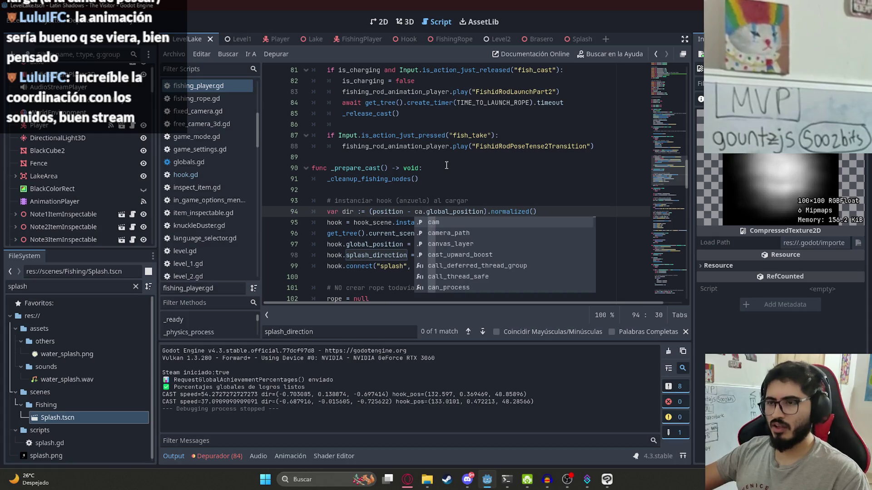
key("Return")
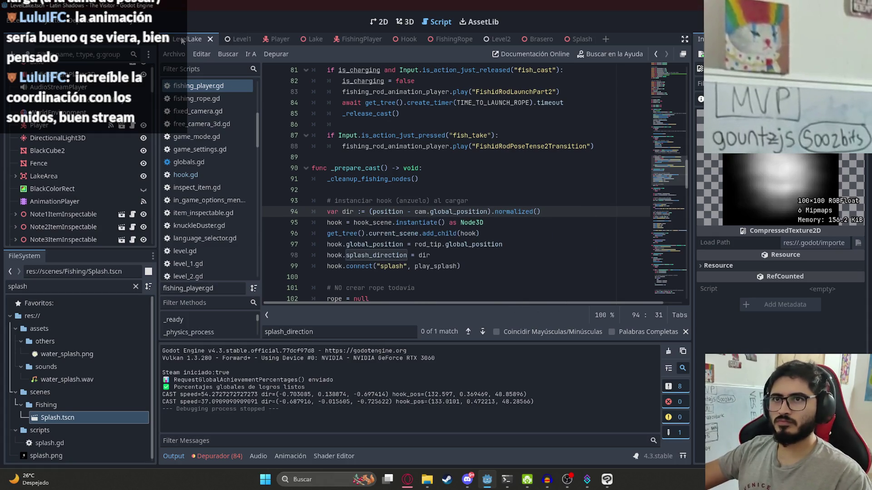
right_click(181, 40)
left_click(219, 114)
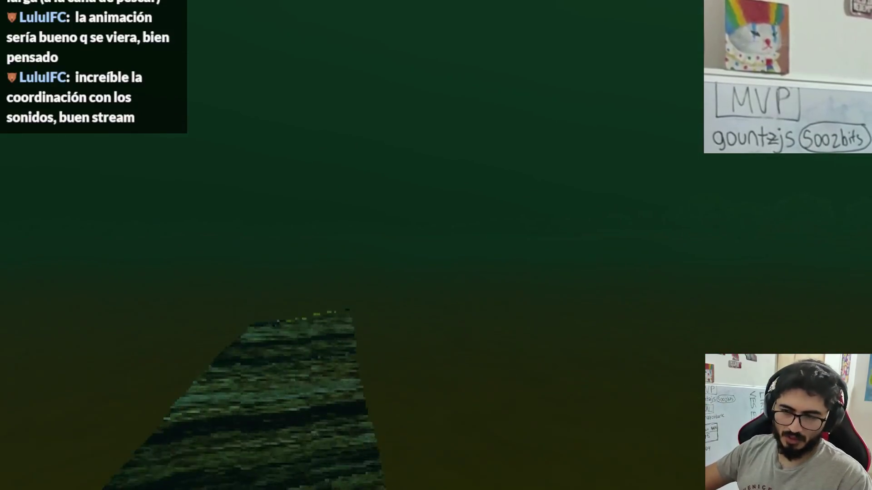
Step: Take the rod with Pescar, cast using the camera-based direction, then stop with F8
left_click(287, 428)
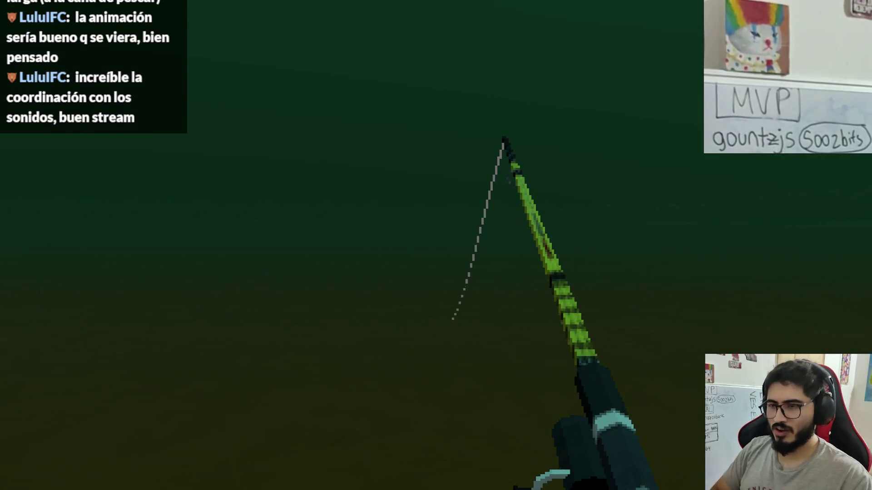
key("F8")
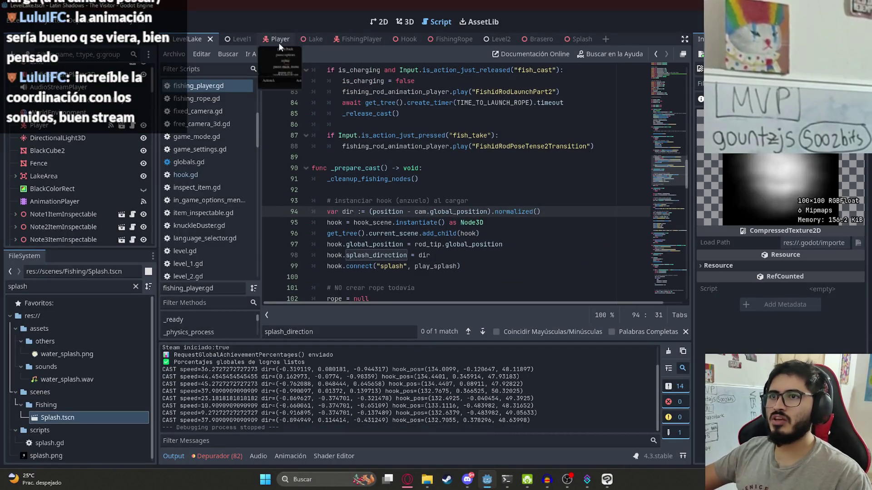
Step: Raise the hook object about 0.084 units in the Hook scene
left_click(409, 39)
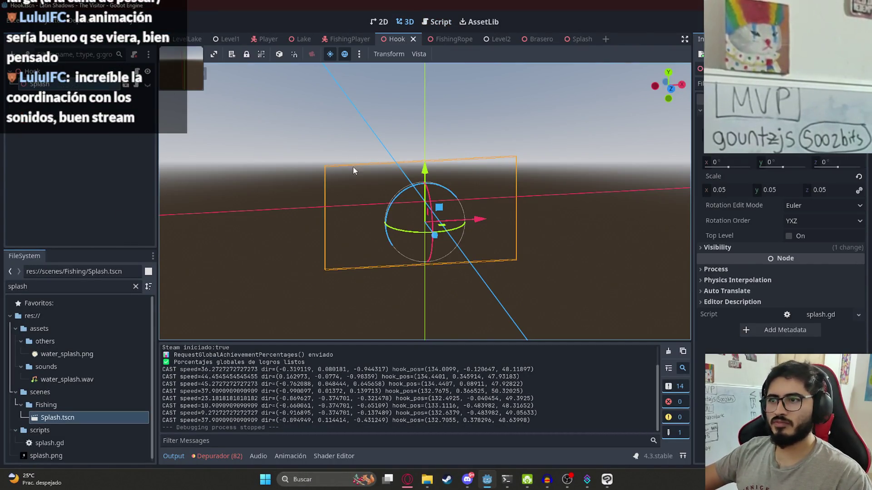
left_click_drag(430, 168, 430, 169)
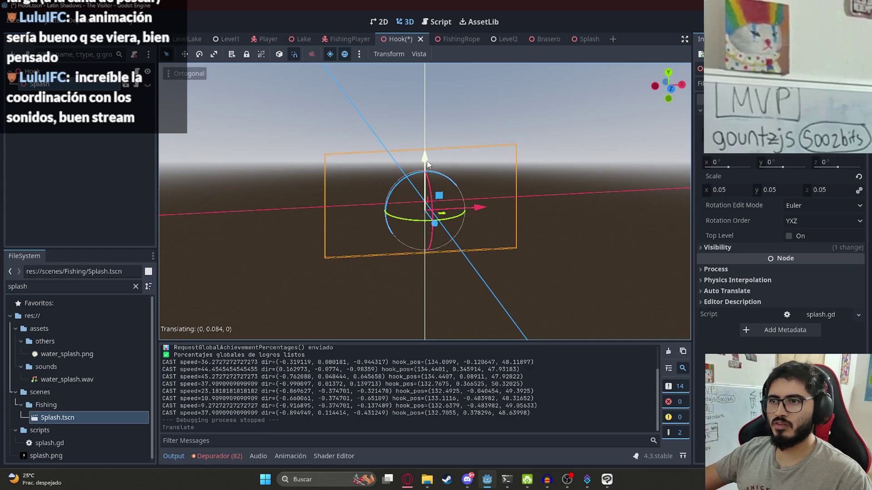
left_click_drag(427, 164, 427, 165)
Step: Return to the LevelLake scene and launch the game with F5
left_click(192, 41)
right_click(193, 40)
left_click(247, 113)
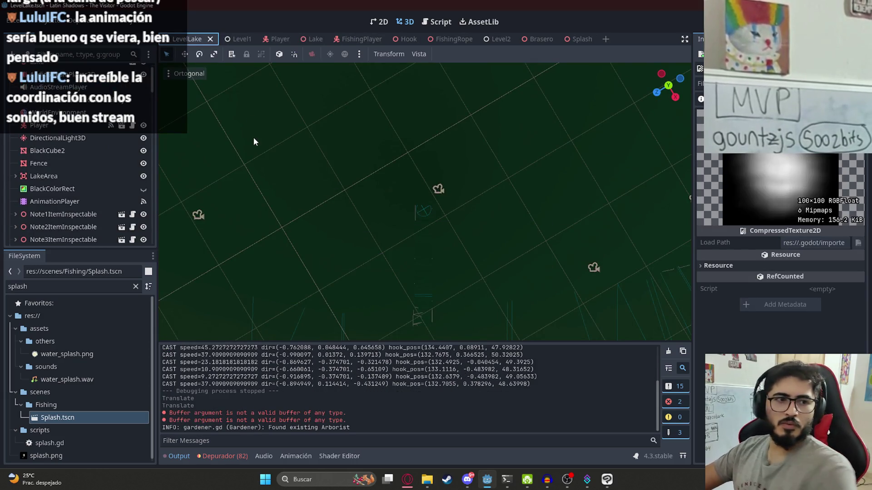
key("F5")
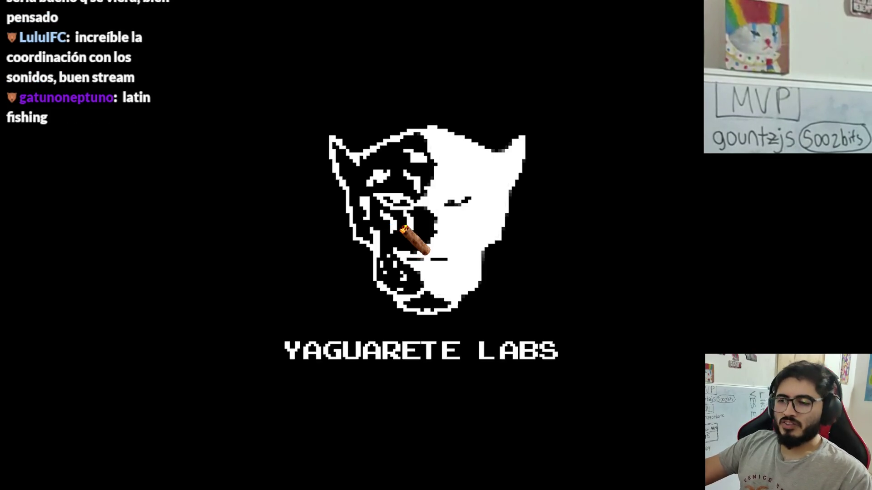
Step: Walk down the dirt path onto the wooden dock and pick up the fishing rod
key("w")
key("Left")
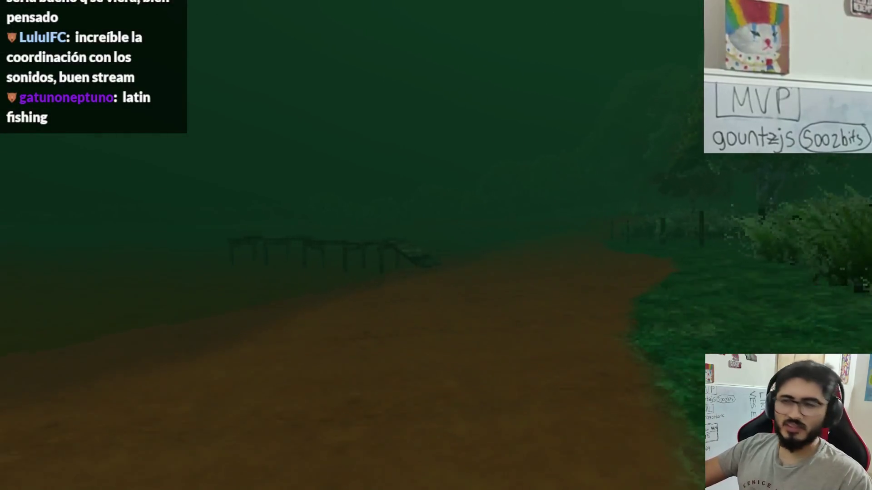
key("w")
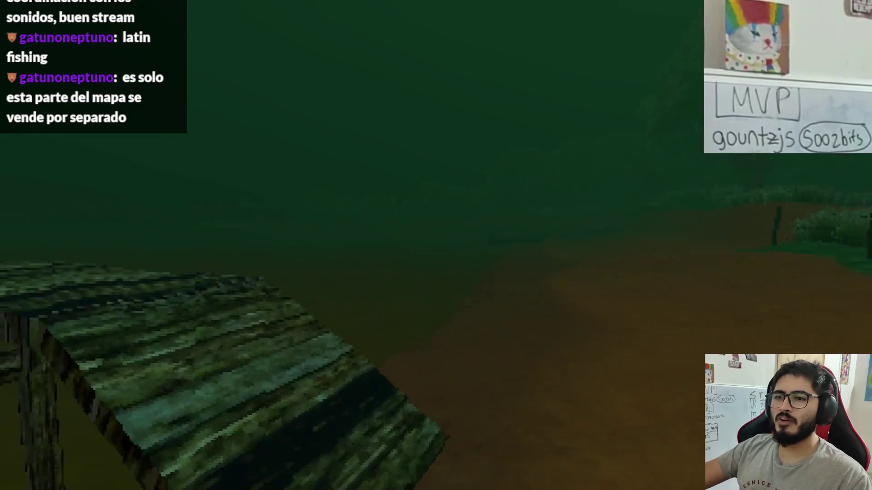
key("w")
key("e")
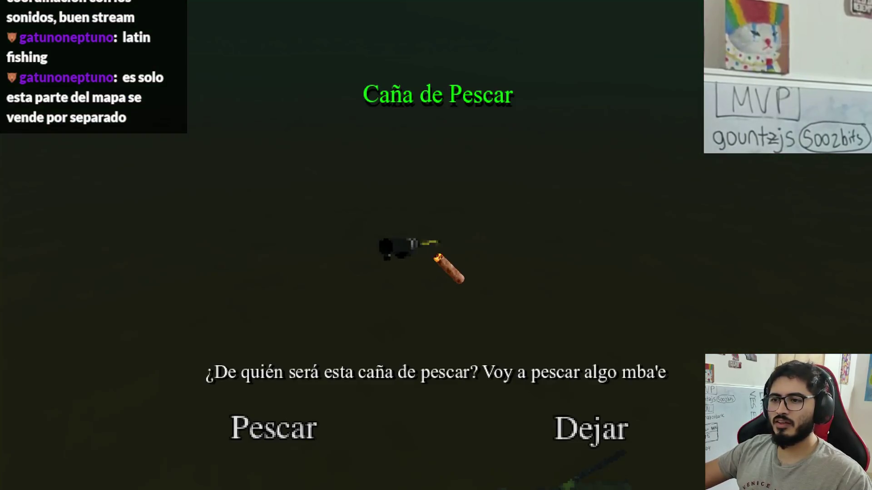
left_click(288, 421)
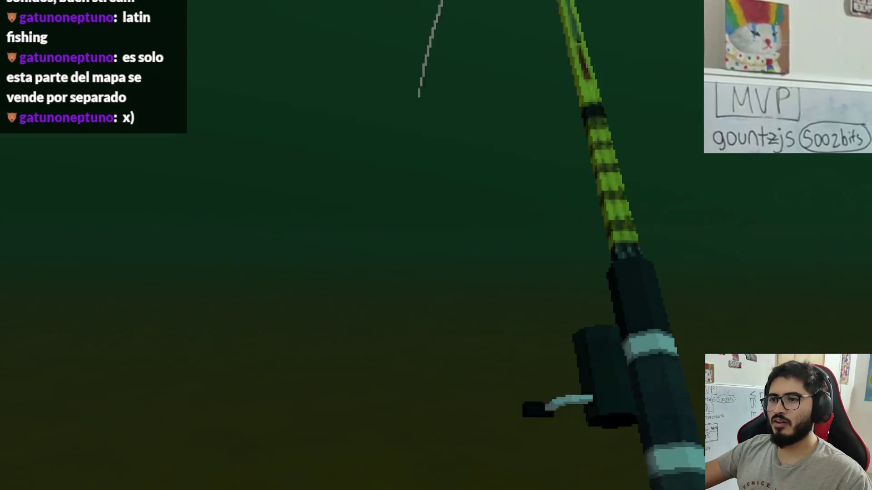
Step: Cast and reel in the fishing line repeatedly, then stop the running game with F8
left_click(436, 245)
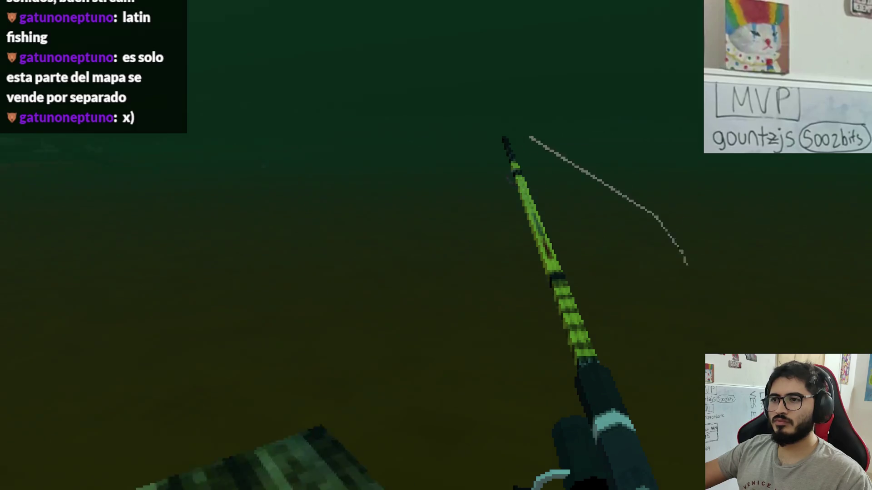
left_click(436, 245)
left_click(436, 245)
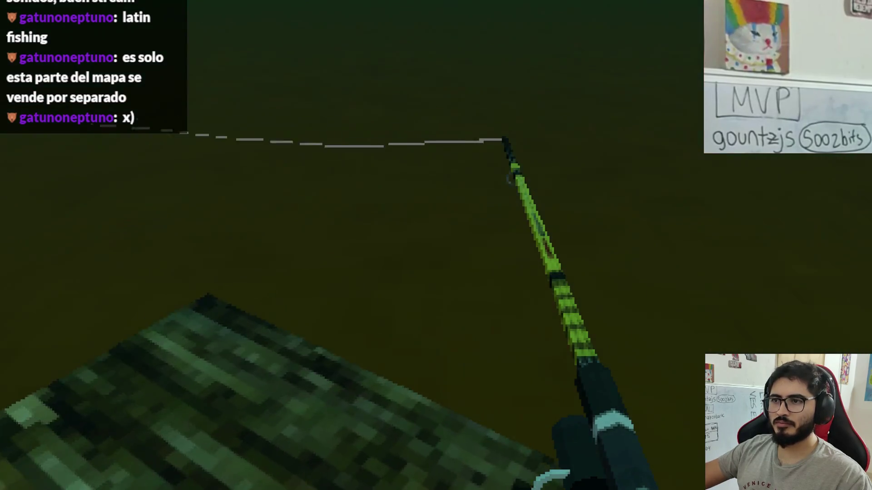
left_click(436, 246)
left_click(436, 245)
left_click(436, 246)
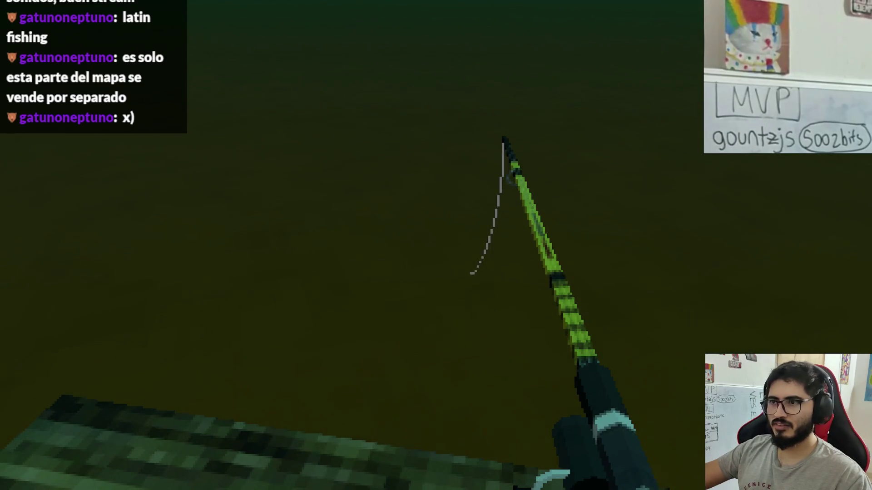
left_click(436, 246)
left_click(436, 245)
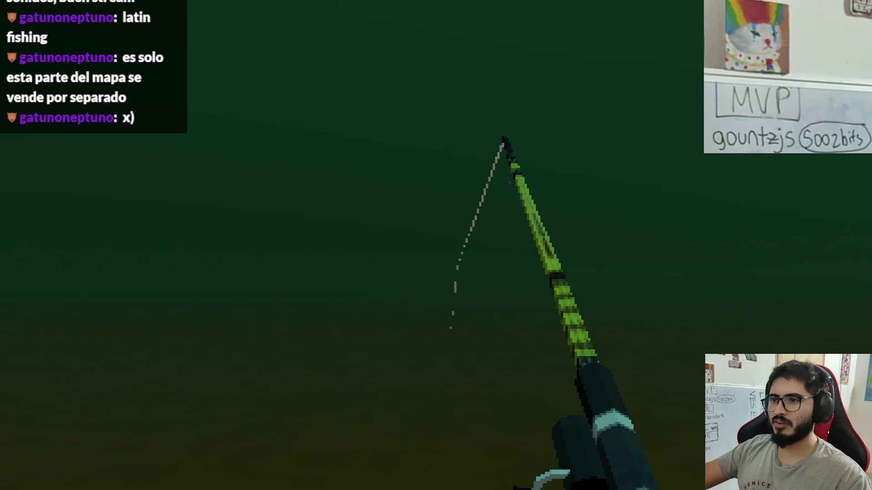
left_click(436, 245)
left_click(436, 245)
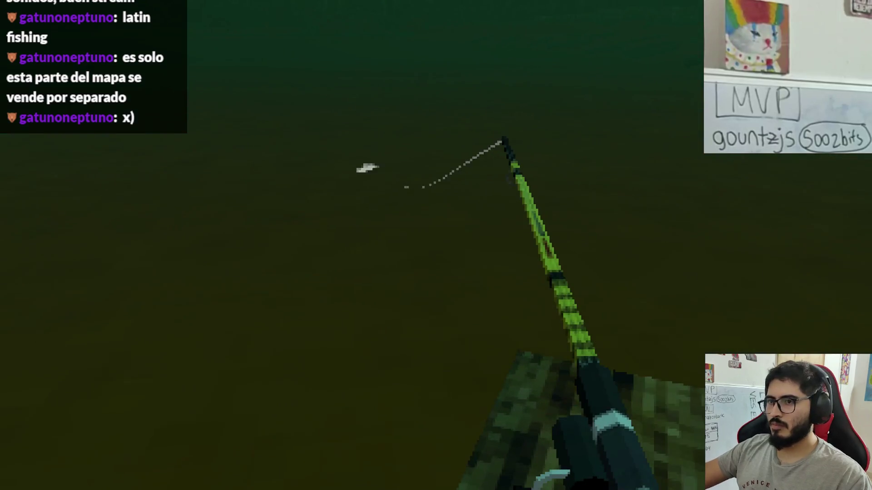
left_click(436, 245)
left_click(435, 246)
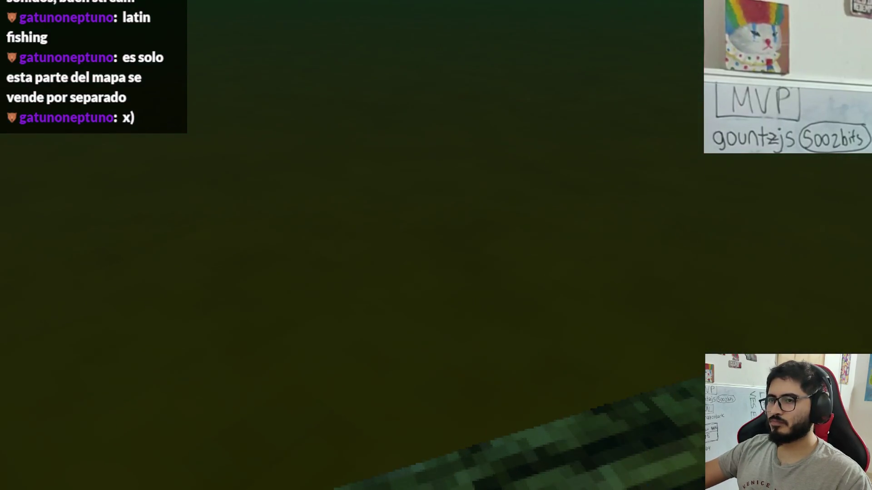
left_click(436, 245)
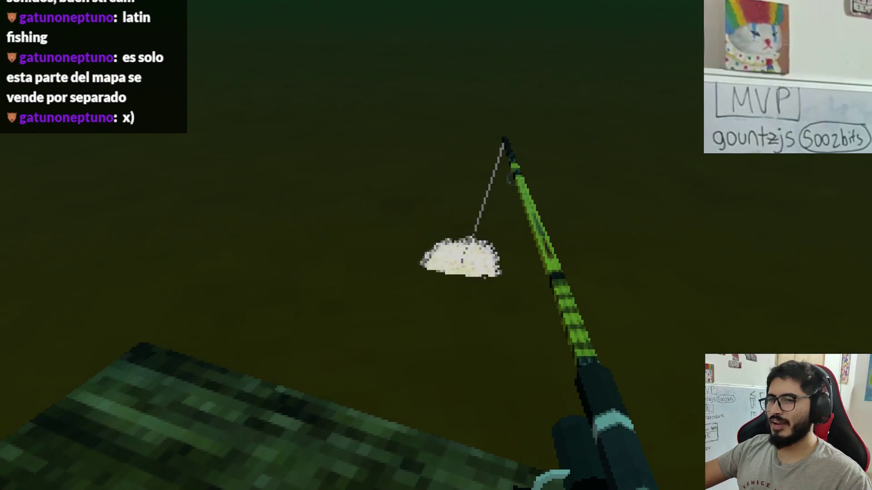
left_click(436, 245)
left_click(436, 245)
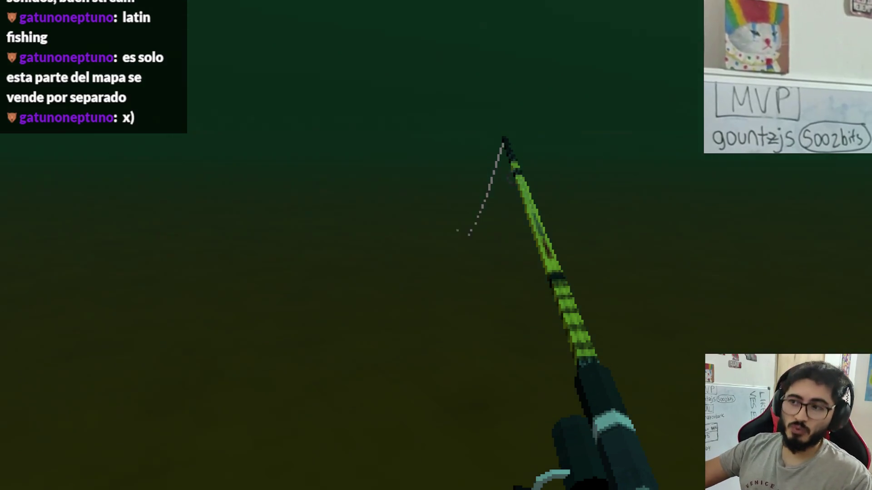
left_click(435, 245)
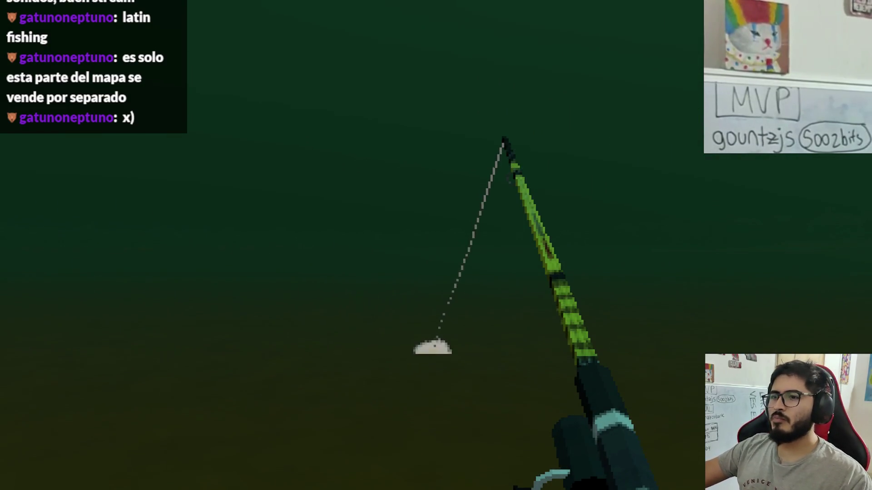
left_click(436, 245)
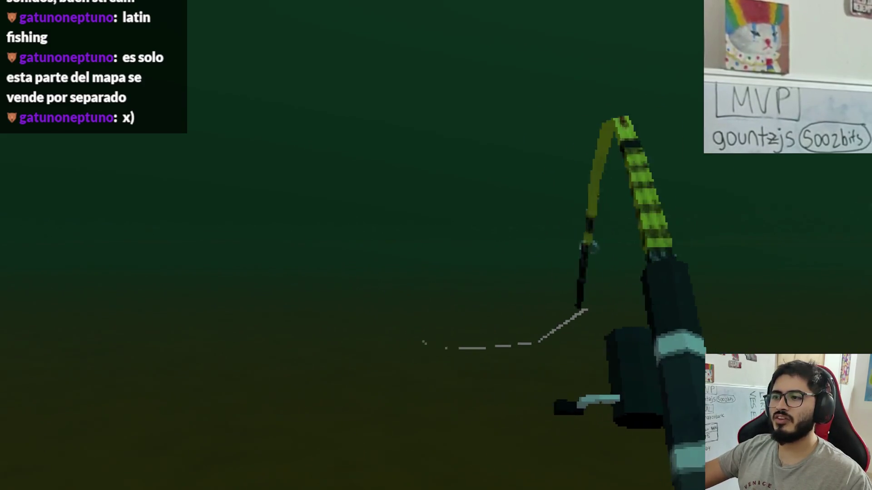
left_click(436, 245)
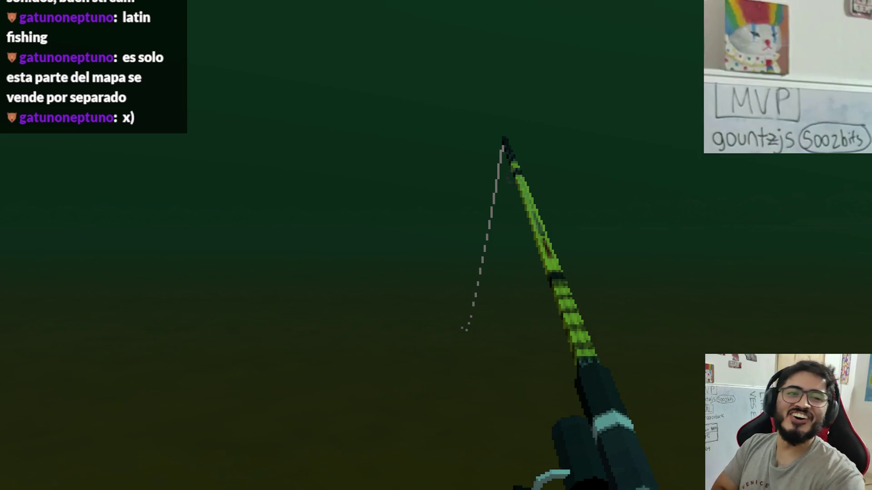
key("F8")
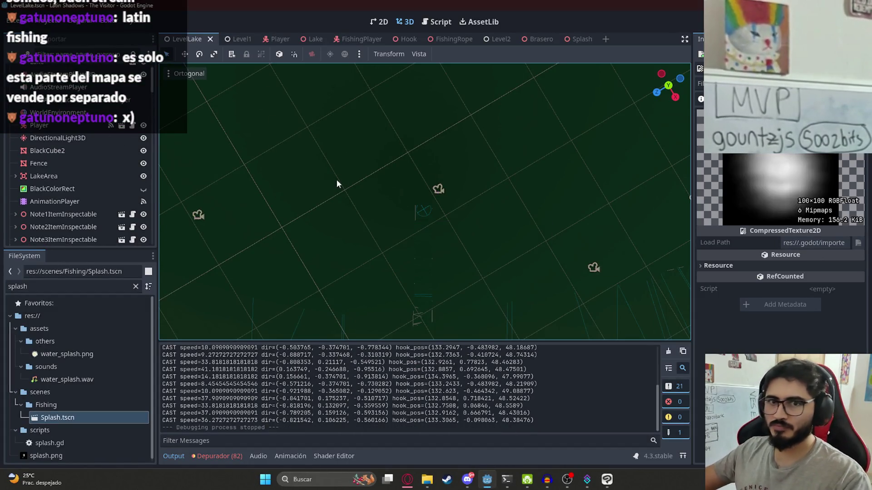
Step: Run the project again with F5 and skip the opening dialogue line
key("F5")
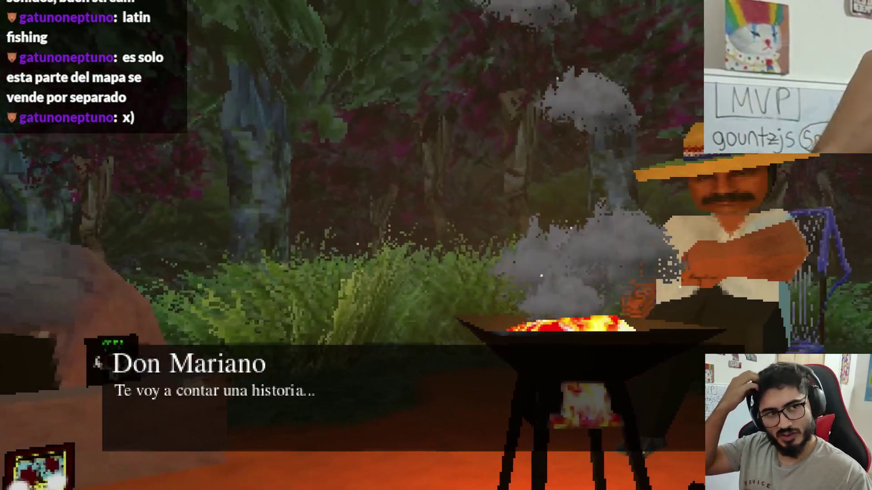
key("space")
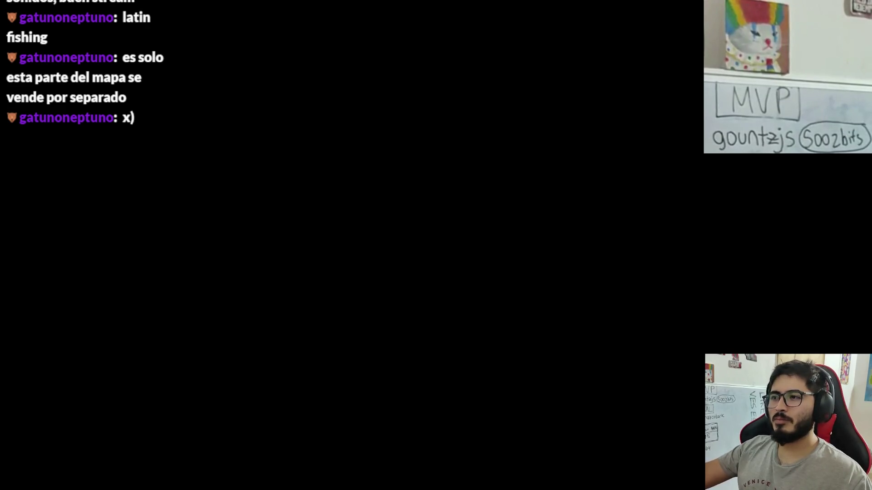
Step: Dismiss the remaining intro dialogue and start walking along the forest path
key("w")
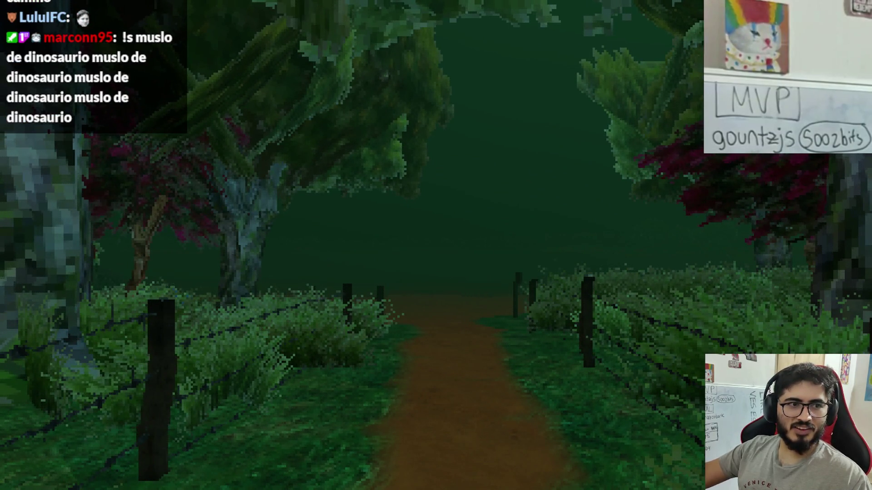
Step: Walk the forest path past the tent and across the mossy bridge, then pick up the fishing rod
key("w")
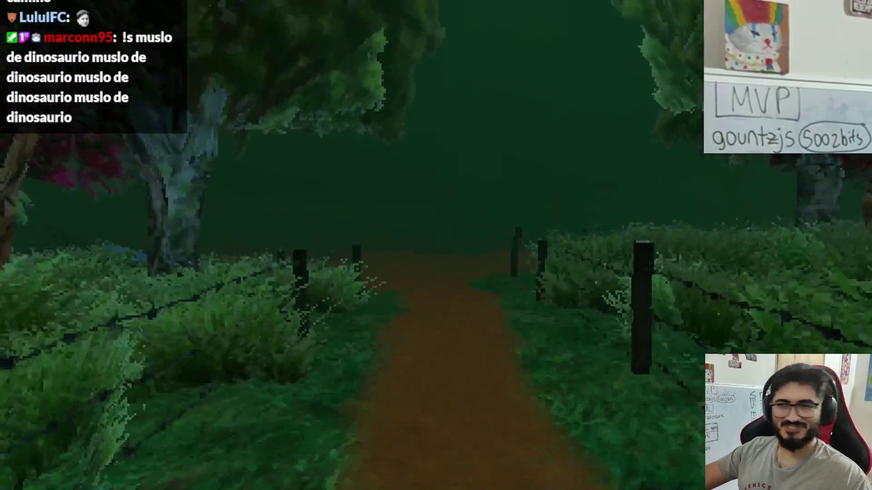
key("w")
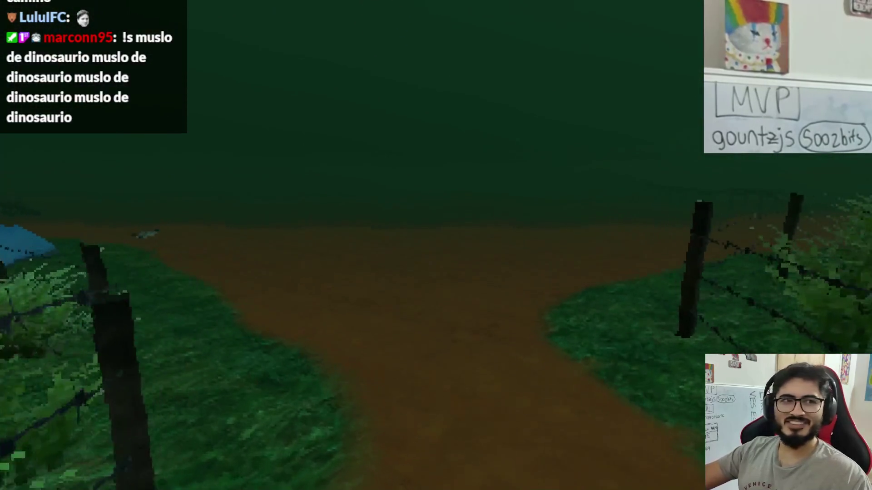
key("w")
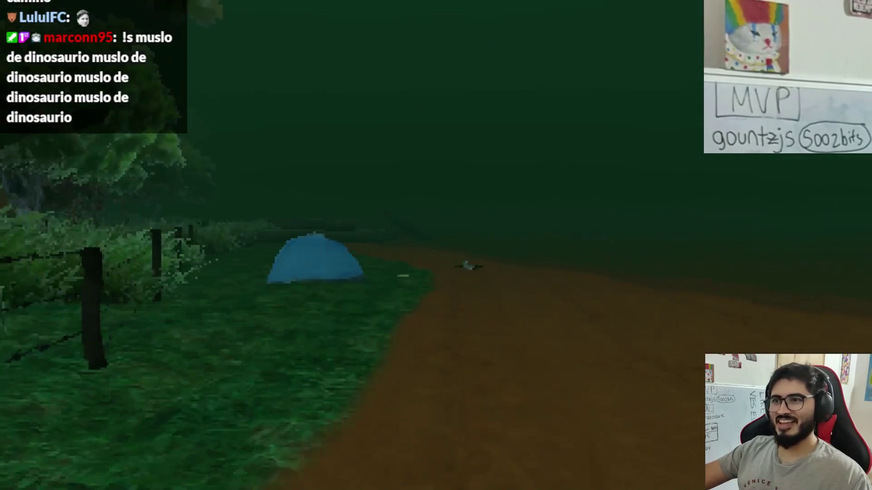
key("w")
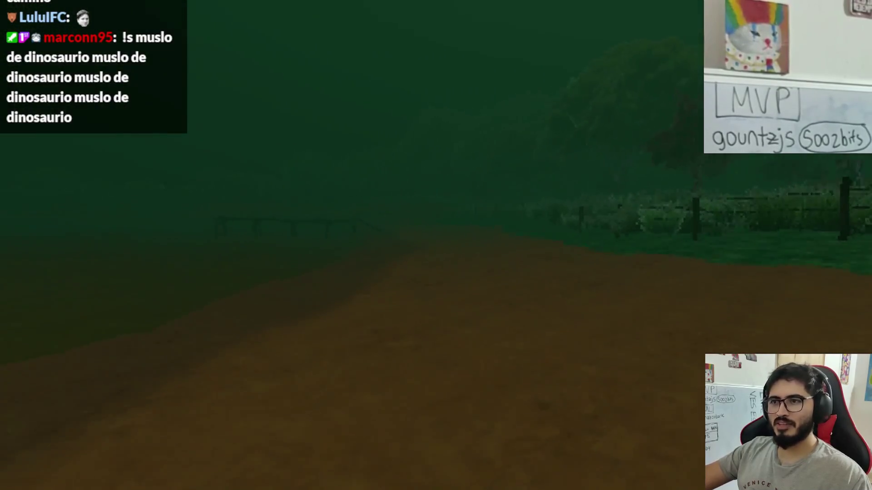
key("w")
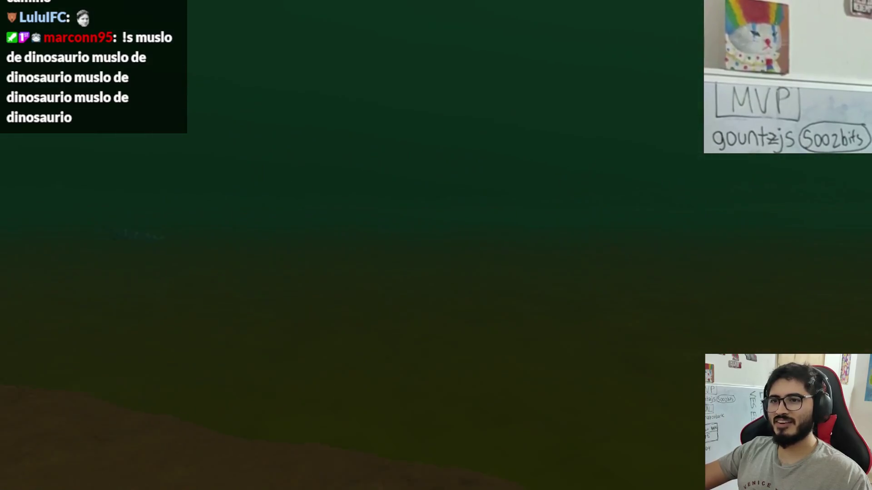
key("w")
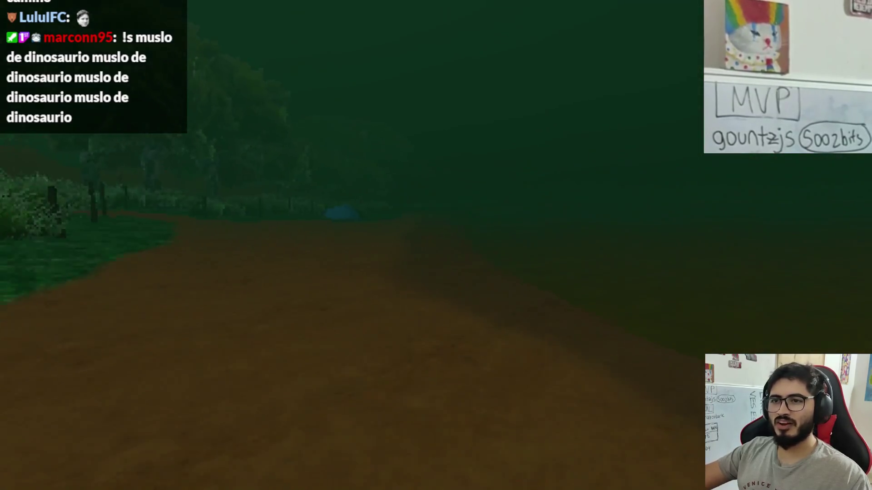
key("w")
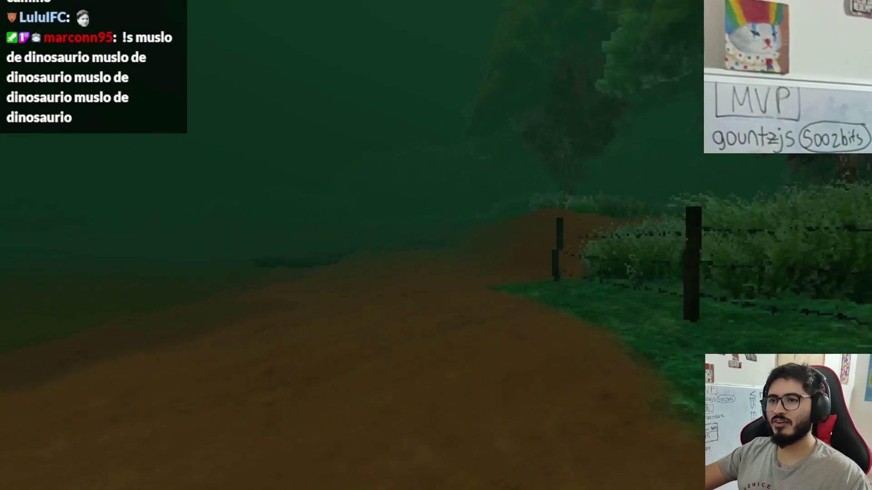
key("w")
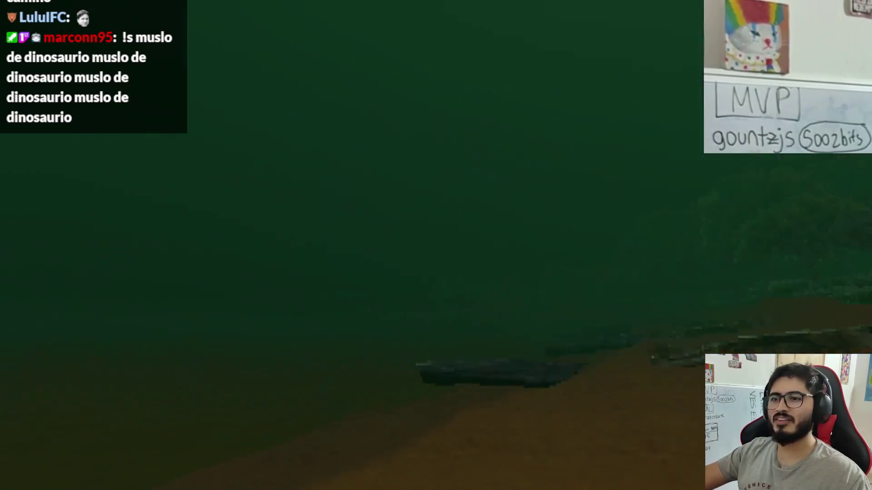
key("w")
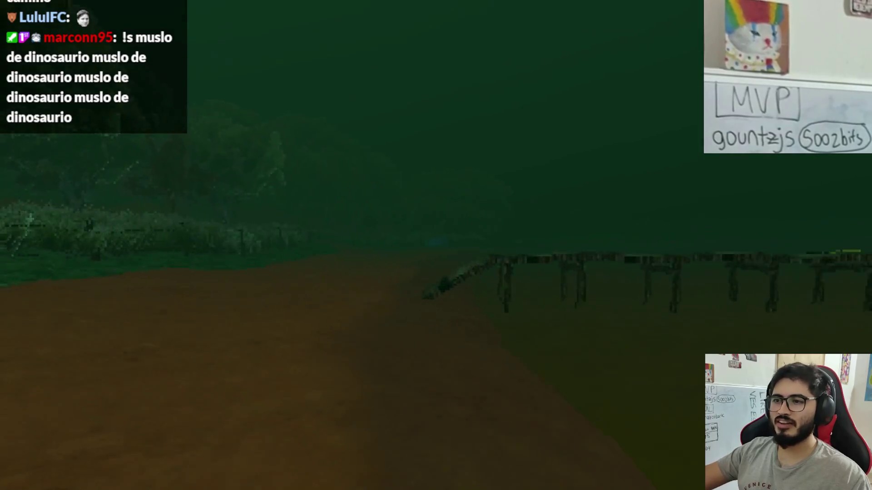
key("w")
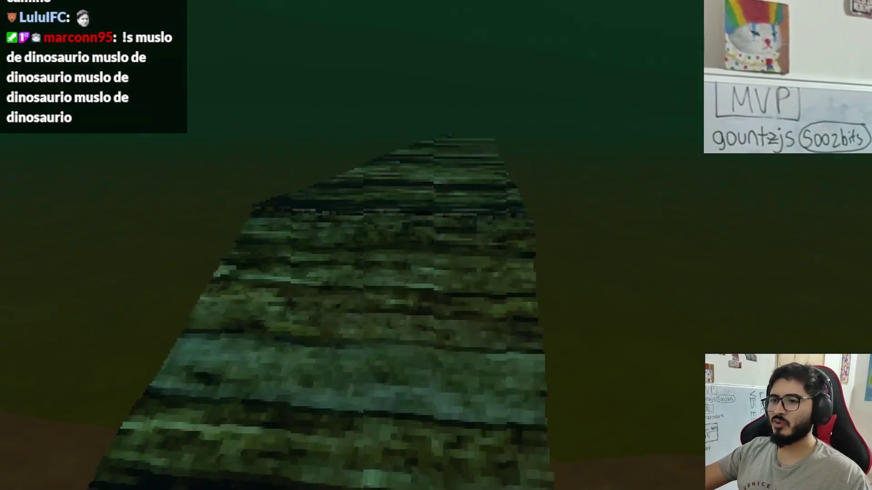
key("w")
key("e")
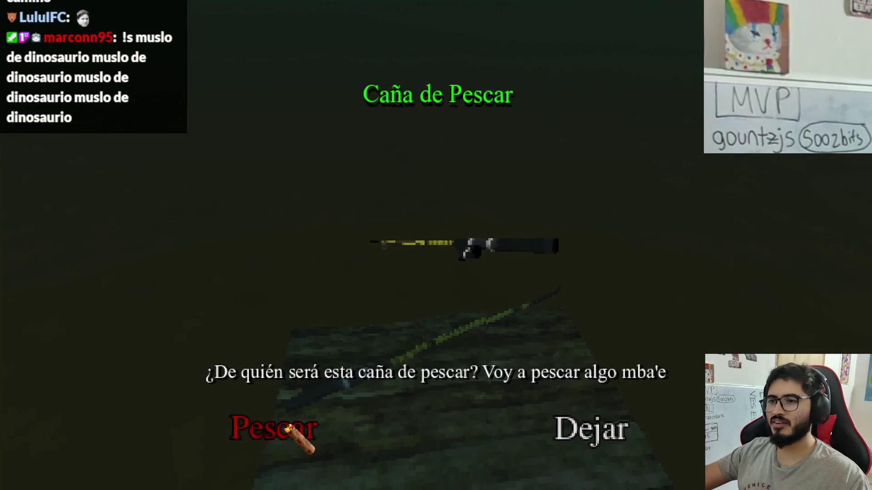
left_click(287, 428)
Step: Cast the fishing line and reel it back in several times with left clicks
left_click(436, 245)
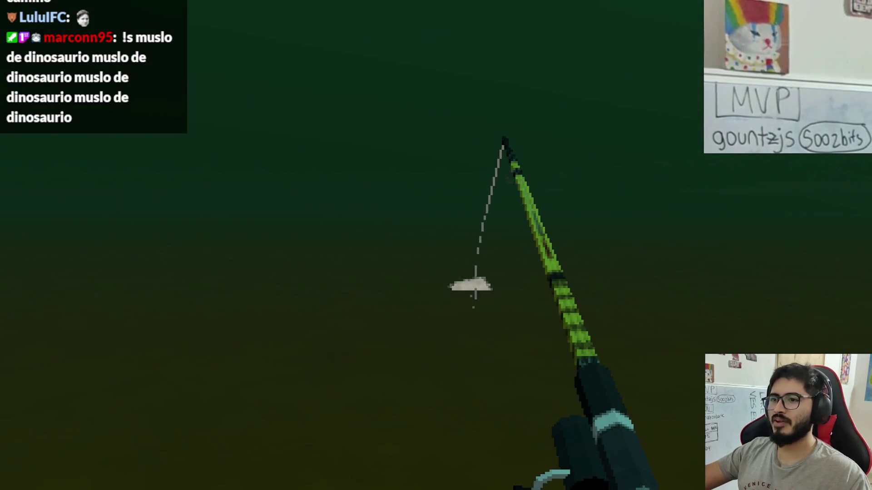
left_click(436, 246)
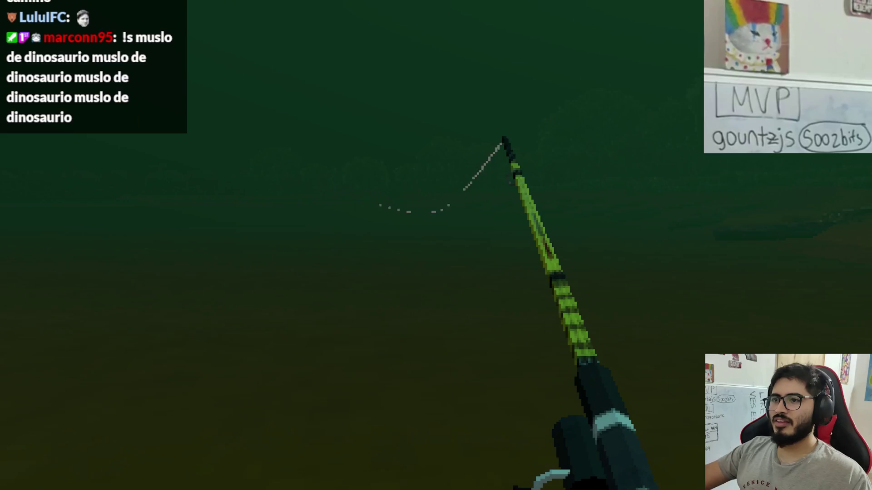
left_click(436, 245)
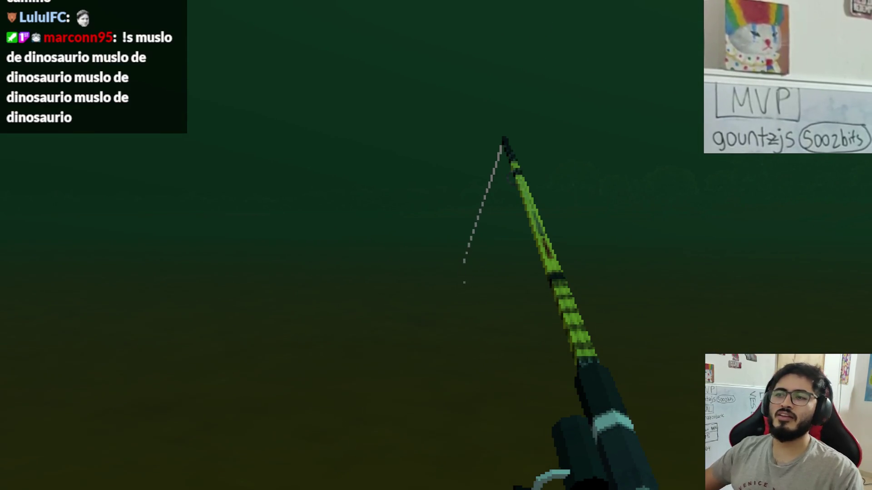
left_click(436, 245)
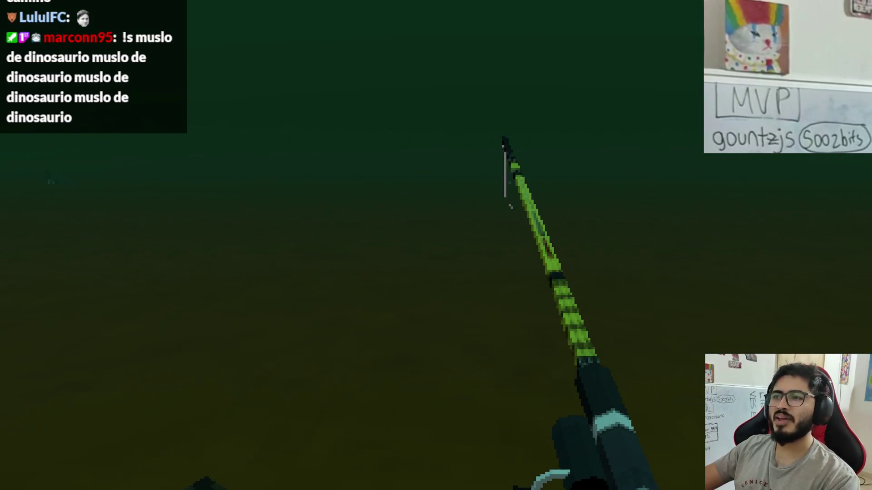
left_click(436, 245)
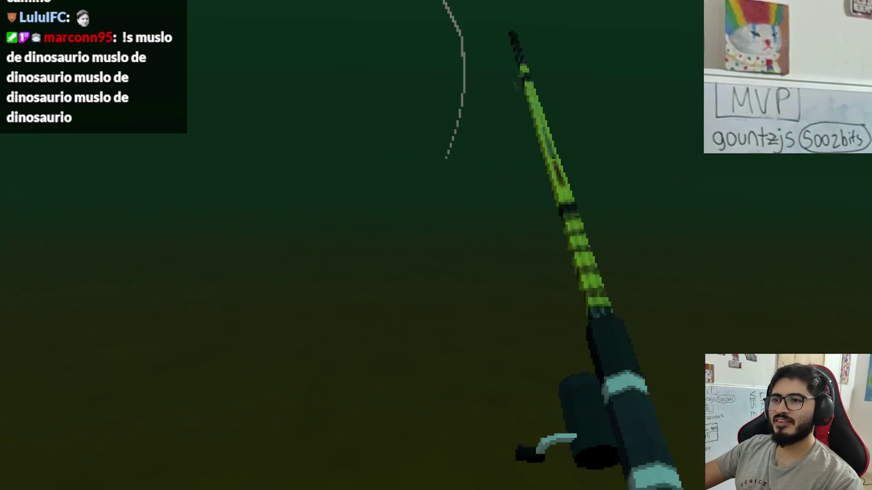
left_click(436, 246)
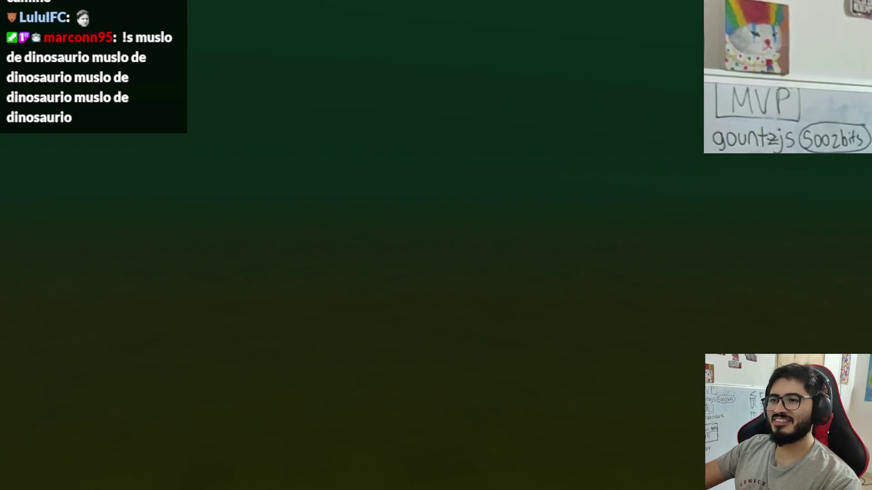
Step: Keep casting and reeling with right clicks, then switch to the browser window
right_click(436, 245)
right_click(436, 245)
right_click(436, 245)
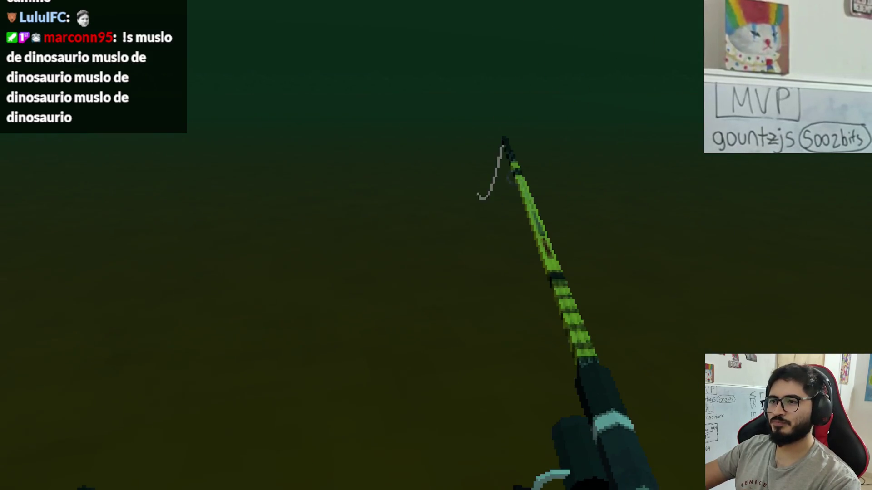
right_click(436, 245)
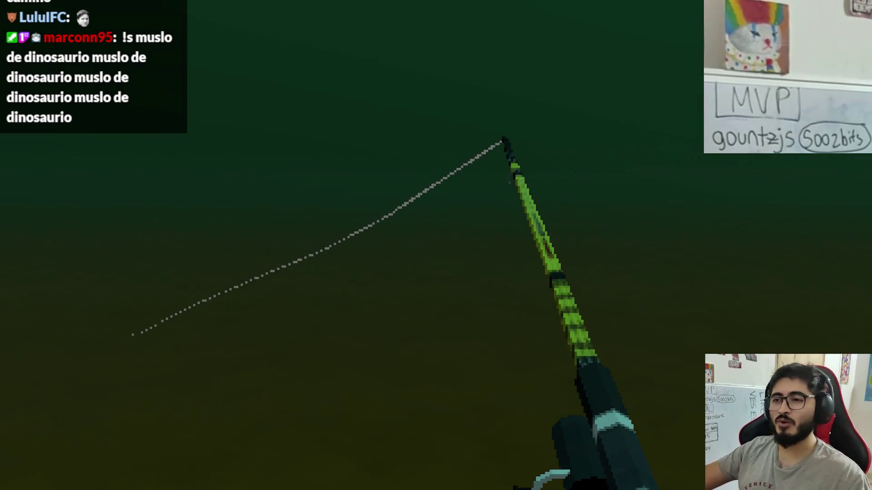
right_click(436, 245)
right_click(436, 245)
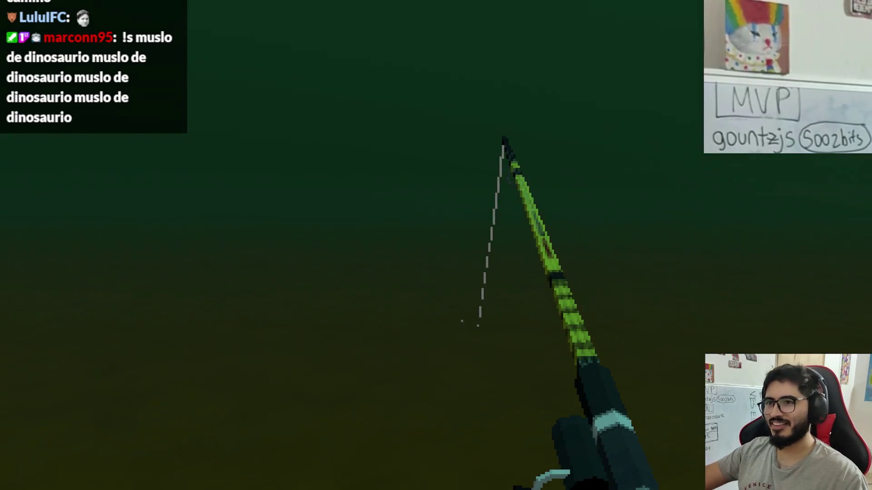
right_click(436, 245)
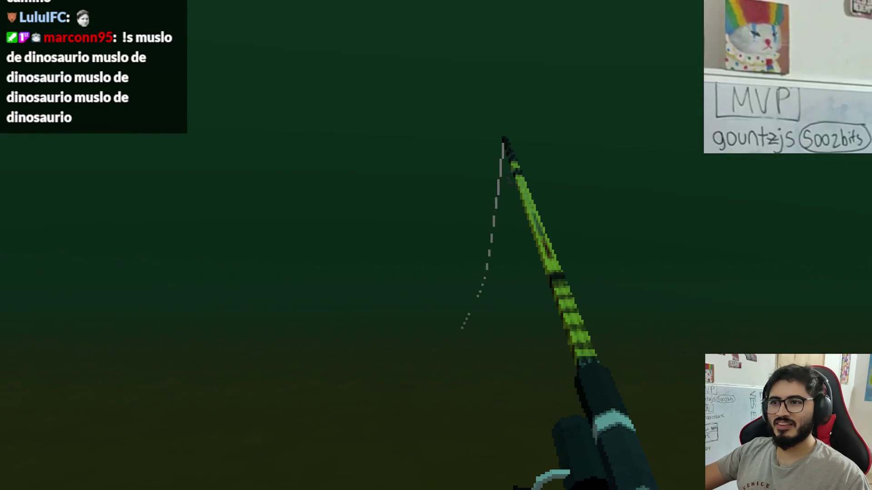
right_click(436, 245)
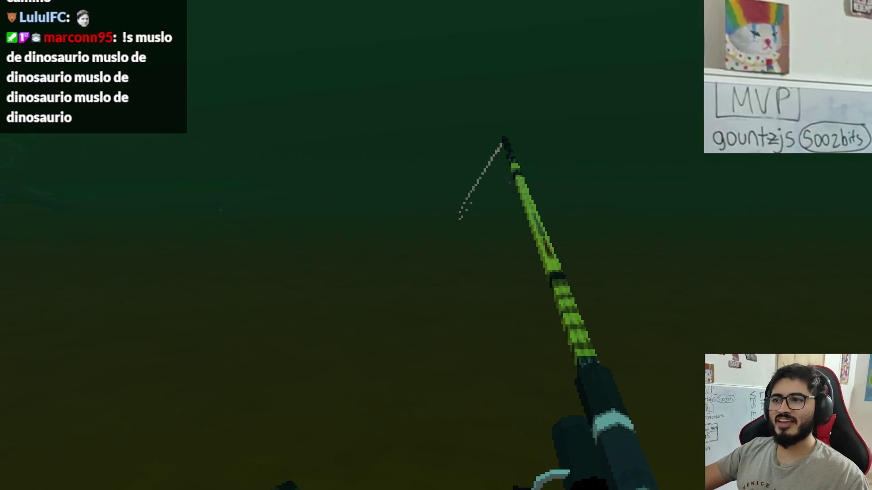
key("alt+Tab")
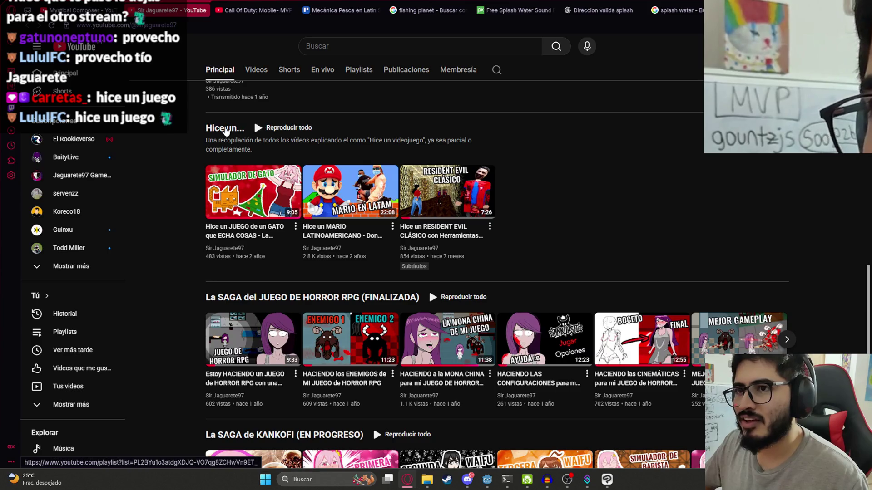
Step: Go to the channel page from the account menu and open the first 'Hice un...' playlist video
left_click(854, 46)
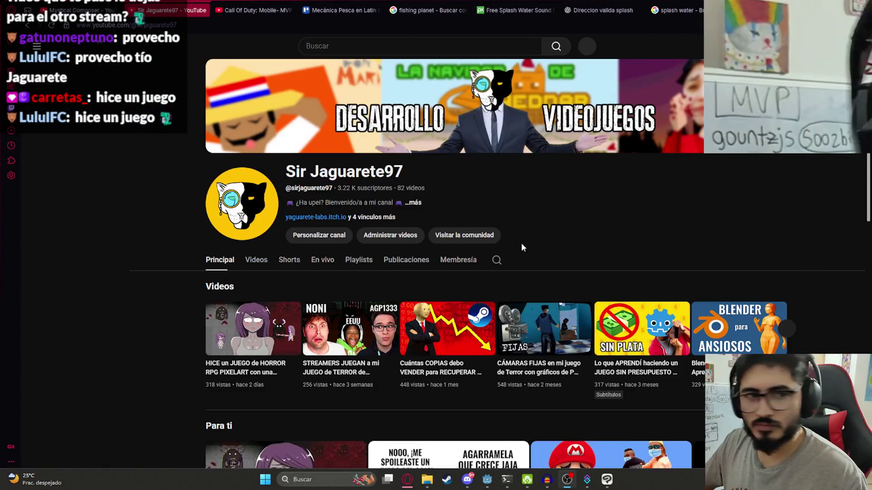
scroll(312, 286, "down", 8)
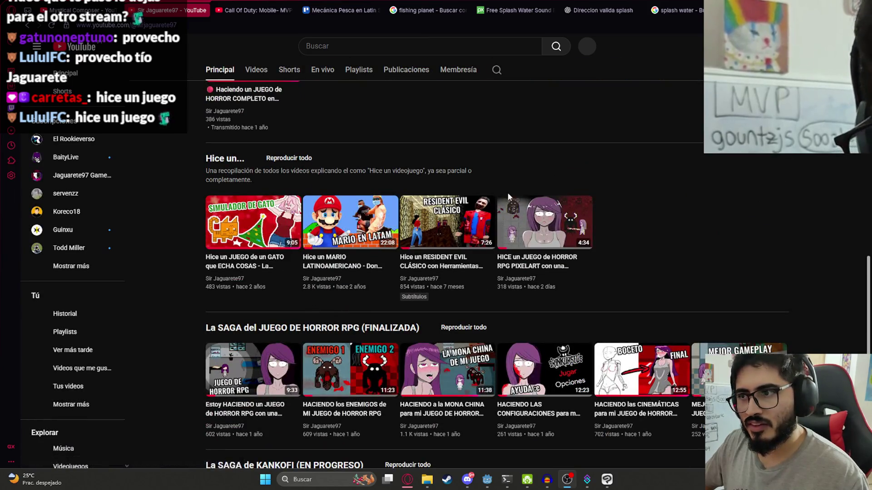
left_click(273, 158)
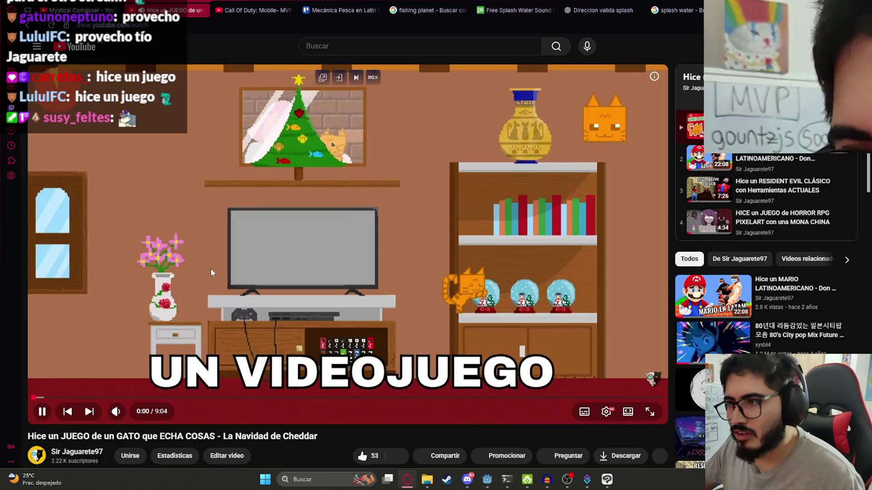
Step: Pause and resume the Cheddar cat-game video, then switch it to full screen
left_click(211, 269)
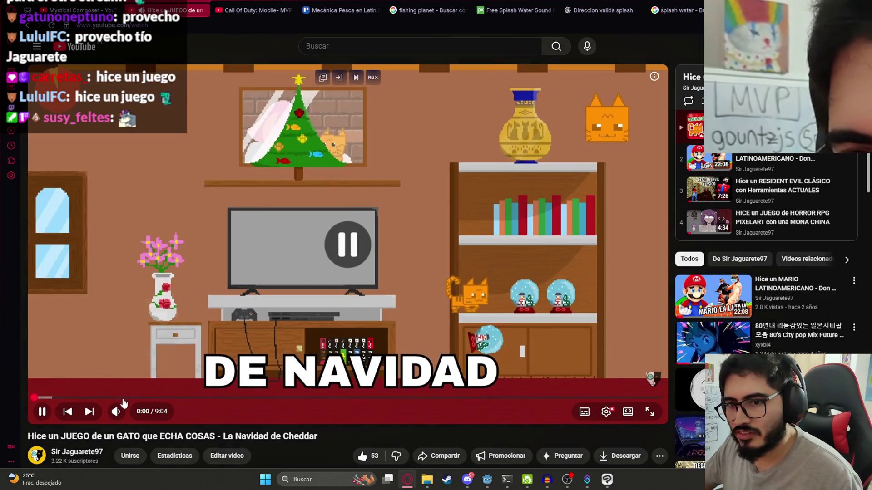
left_click(41, 409)
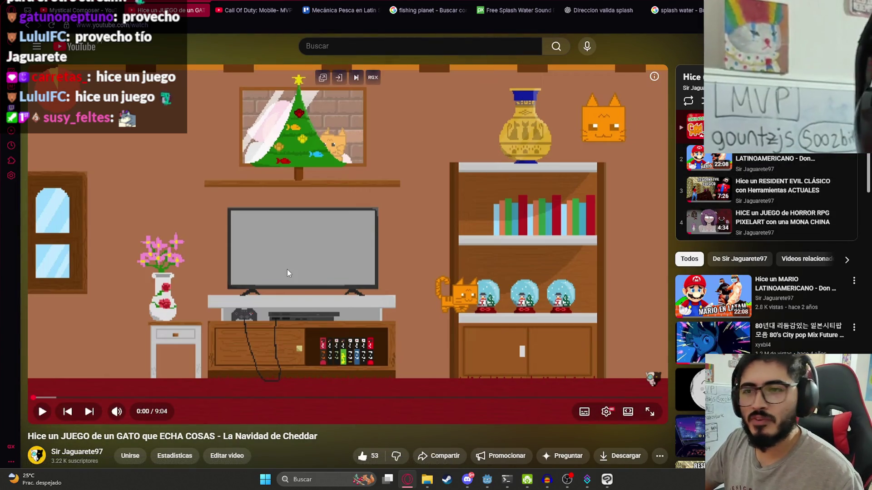
double_click(450, 255)
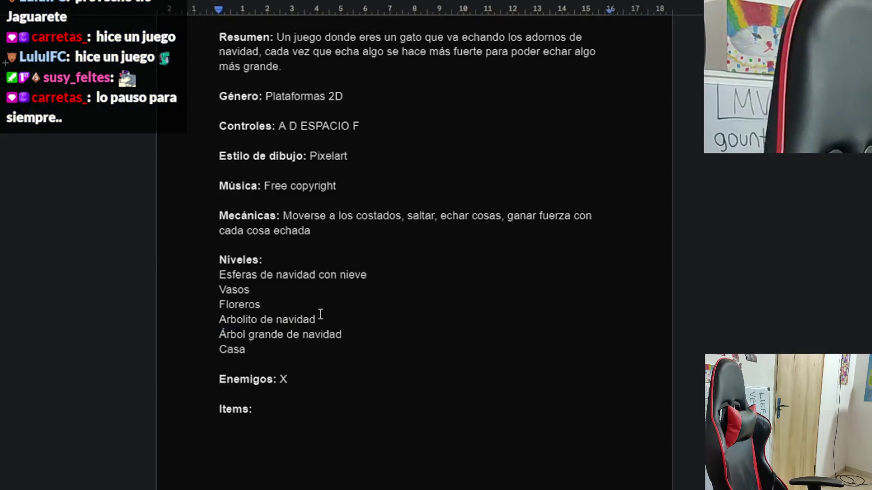
left_click(272, 260)
key("Return")
type("Nivel fuerza 1:")
left_click(254, 305)
key("Return")
key("Return")
type("Nivel fuerza 2:")
left_click(327, 361)
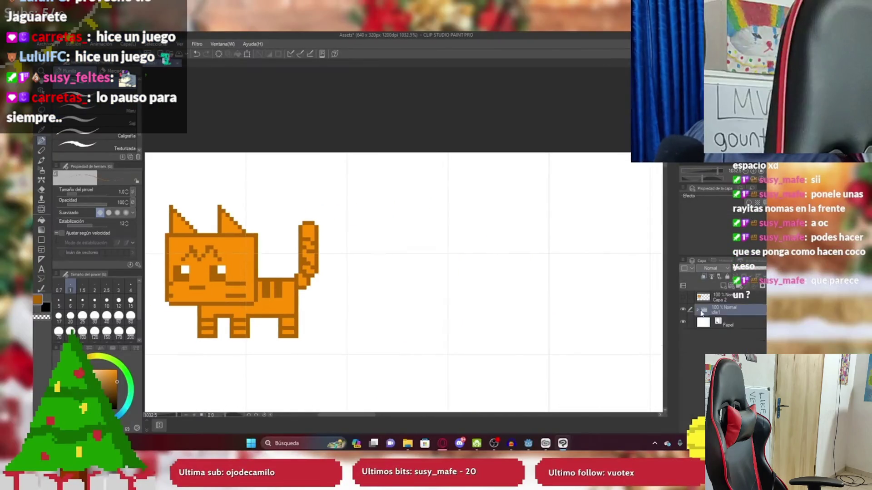
left_click(698, 310)
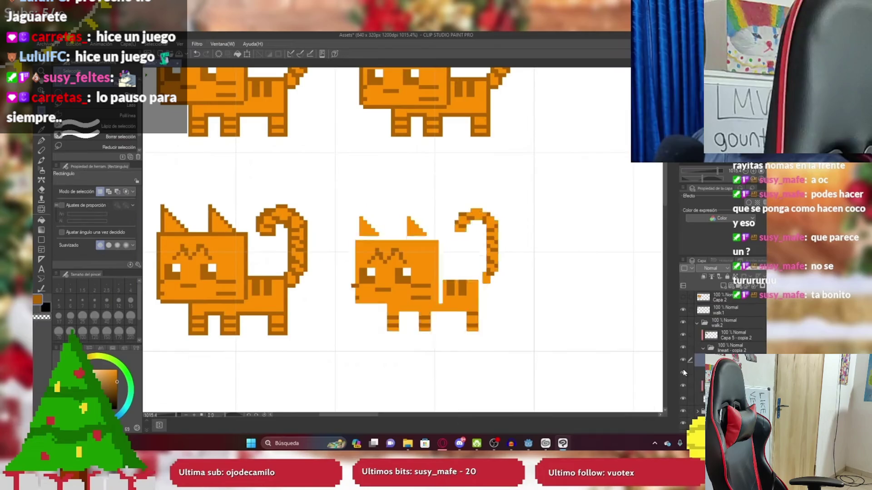
key("e")
scroll(440, 247, "up", 5)
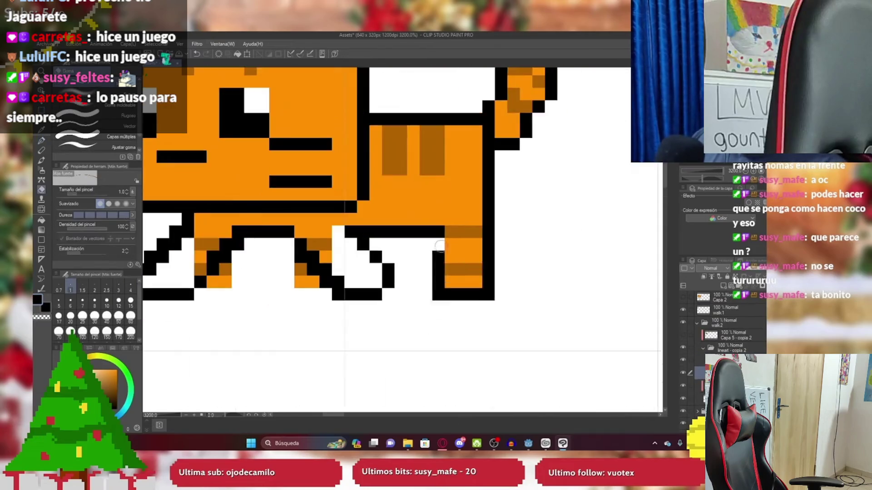
key("p")
scroll(439, 247, "down", 5)
scroll(448, 267, "up", 4)
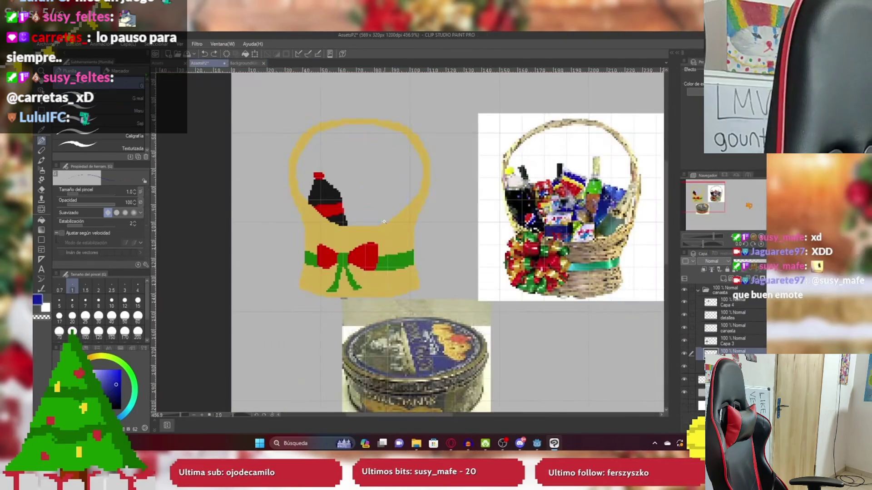
Step: Fill the blue ellipse outline with solid blue
left_click(336, 218)
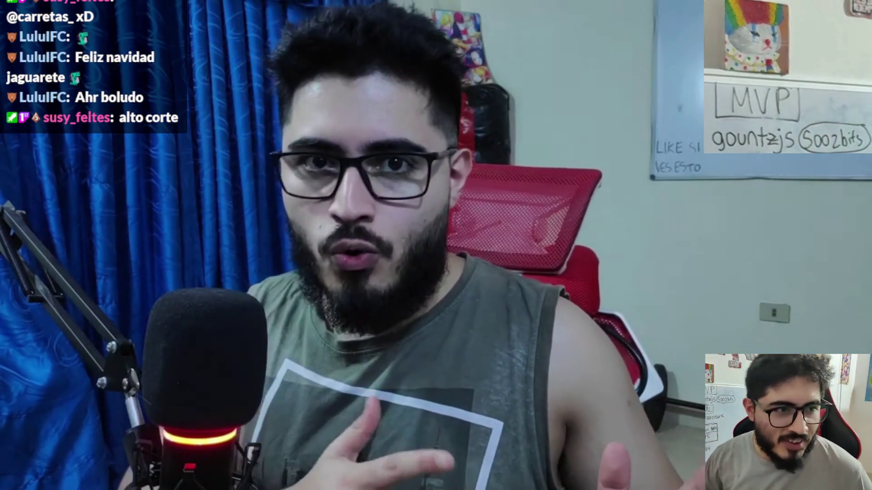
Step: Pause and resume the MARIO LATINOAMERICANO video, then exit fullscreen with Esc
key("space")
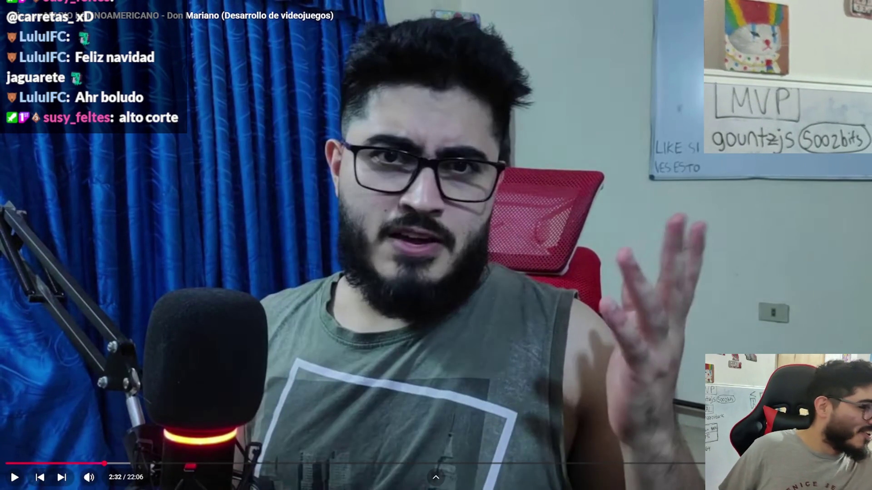
key("space")
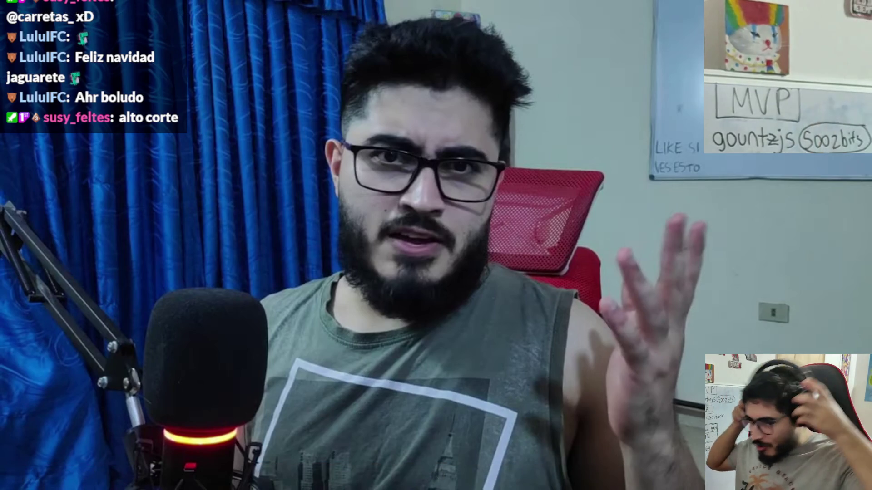
key("Escape")
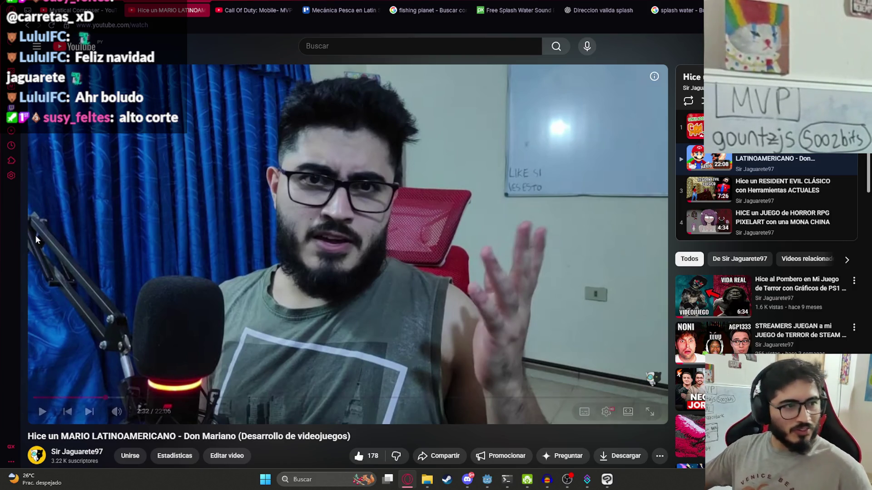
Step: Switch to the Mystical Composer browser tab with Ctrl+Tab
mouse_move(43, 240)
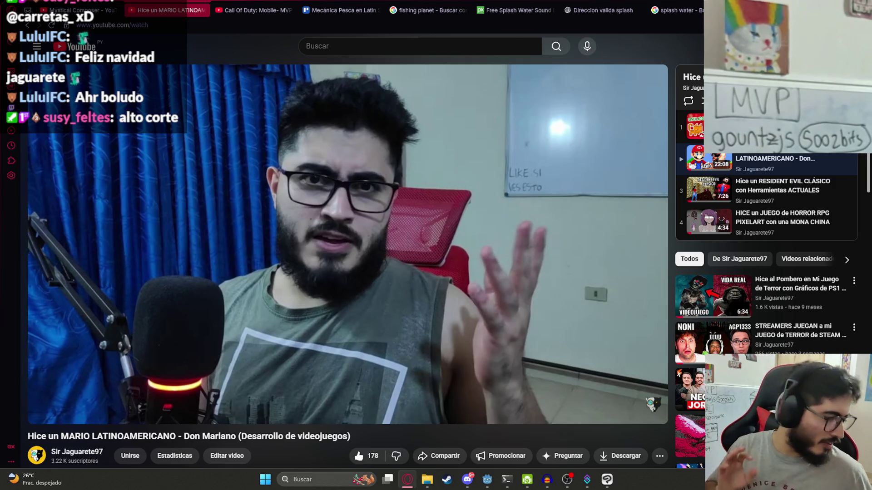
mouse_move(143, 221)
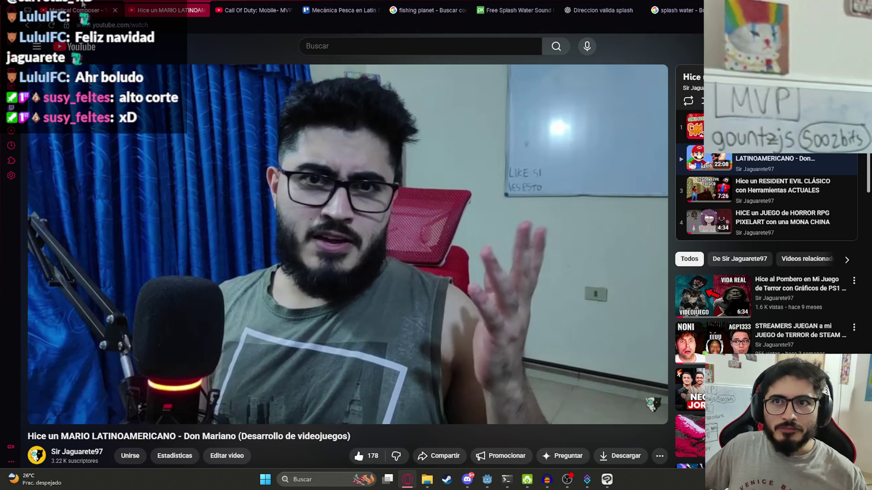
key("ctrl+Tab")
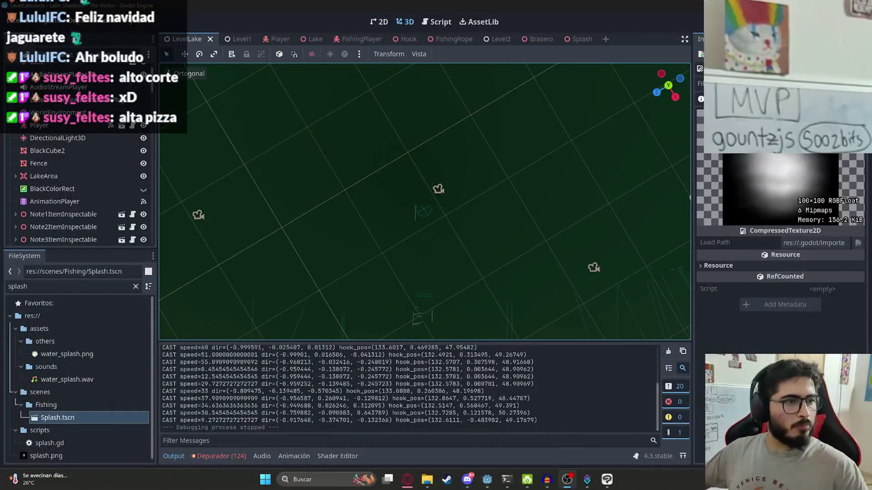
Step: Run the LevelLake scene using Play This Scene from its tab's context menu
right_click(191, 39)
left_click(240, 114)
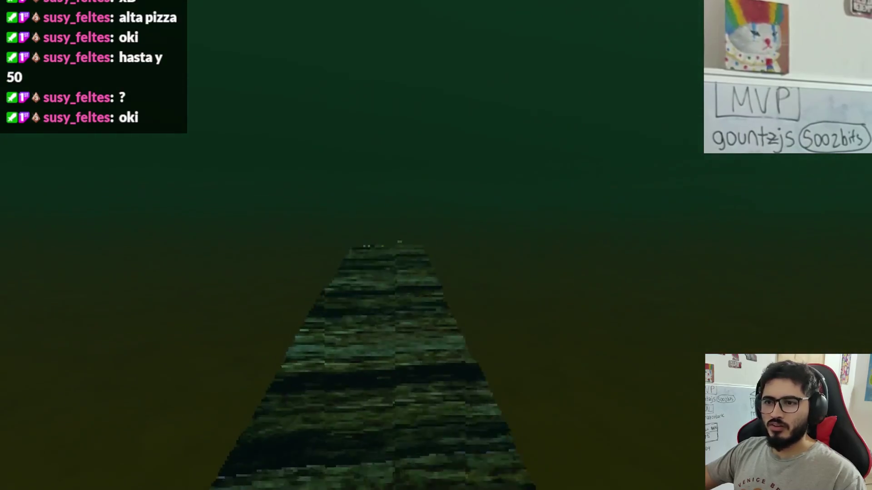
Step: Test-cast the rod via Pescar in the running game, then stop it and select WorldEnvironment
key("e")
left_click(321, 441)
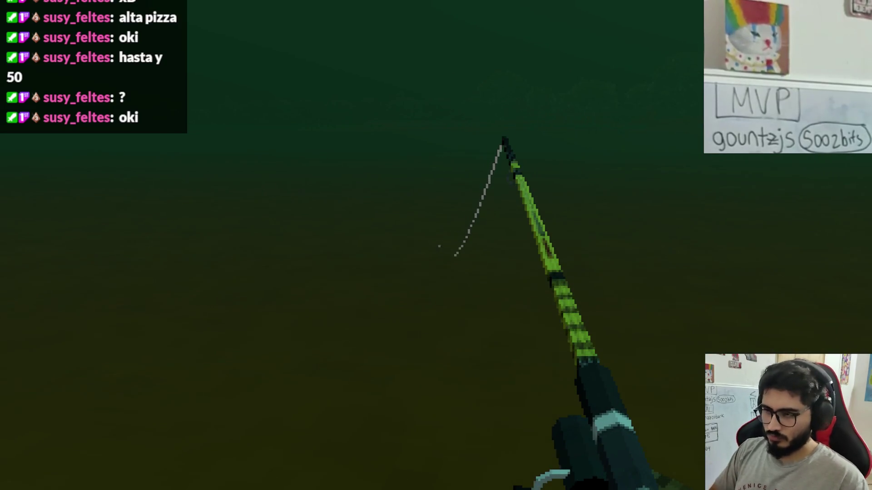
key("F8")
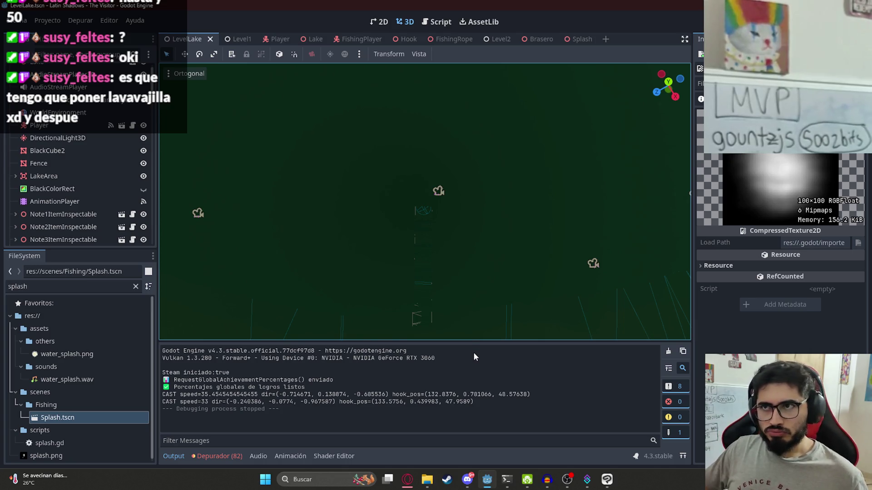
left_click(96, 114)
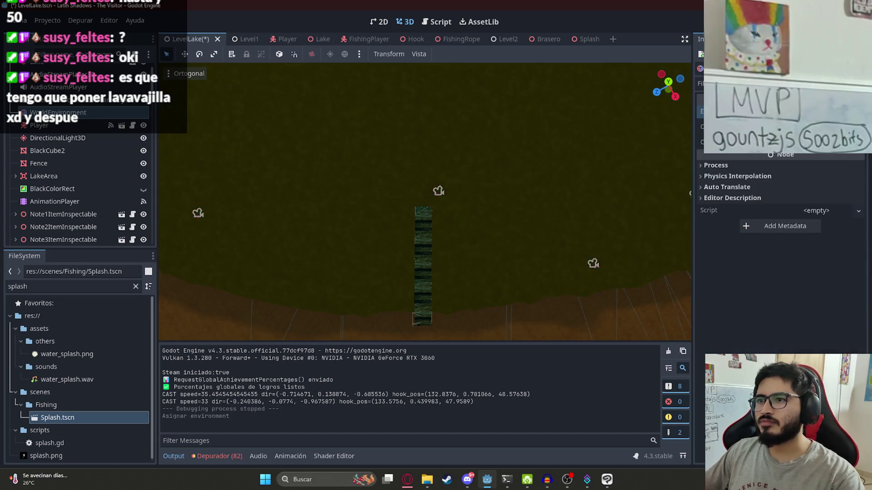
Step: Save the LevelLake scene, pan the lake view, and switch to the WaterSplash drawing in Clip Studio Paint
scroll(537, 217, "up", 3)
scroll(373, 158, "up", 10)
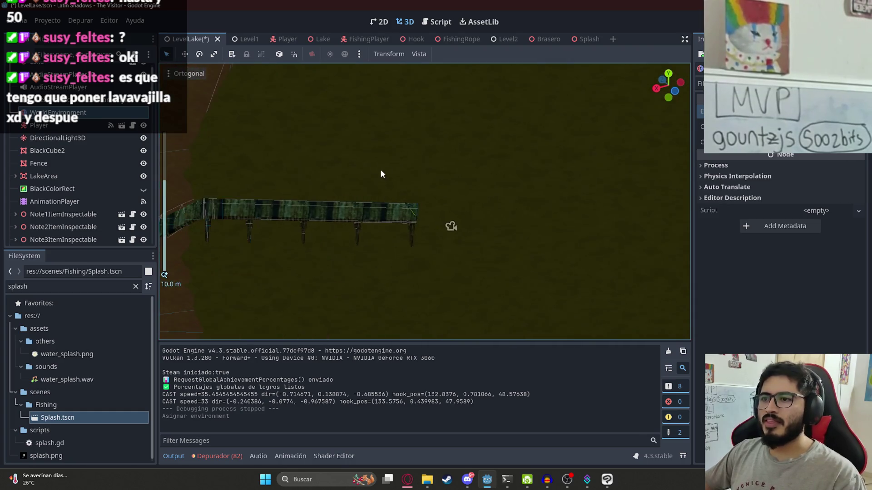
scroll(427, 273, "down", 10)
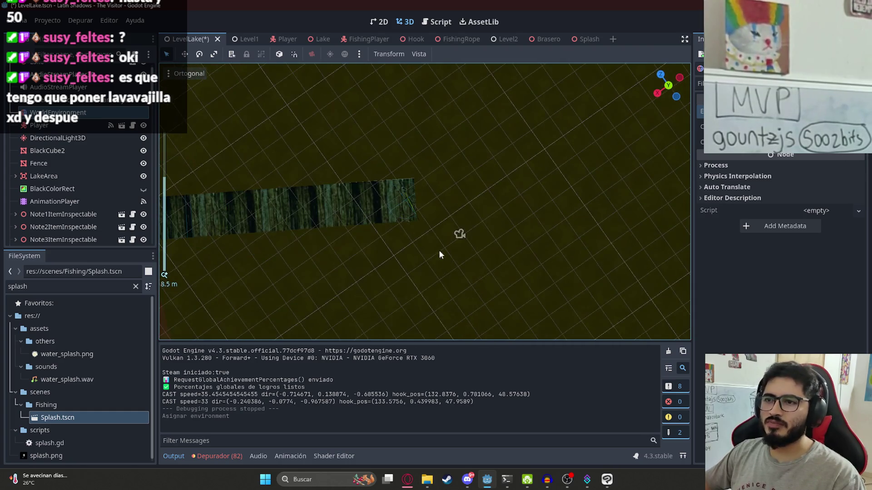
key("ctrl+s")
left_click_drag(497, 225, 361, 231)
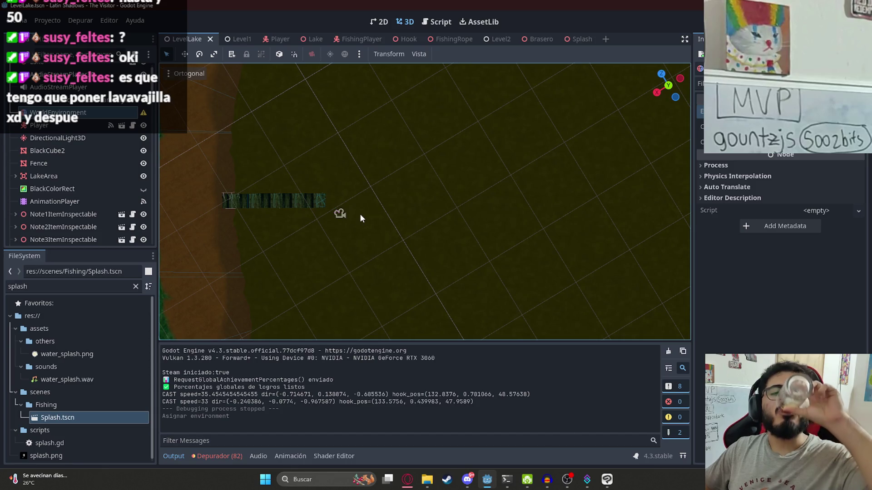
left_click(607, 479)
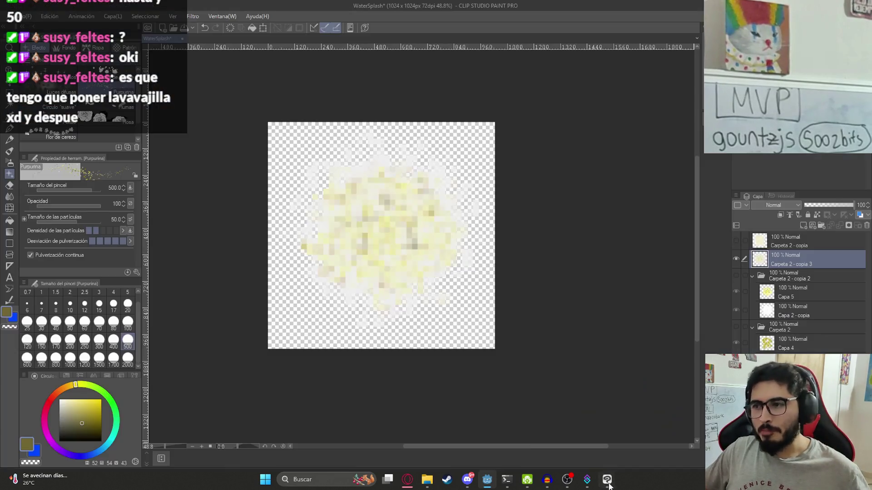
Step: Save the water splash drawing and create a new 1920x1080 canvas
scroll(318, 202, "down", 2)
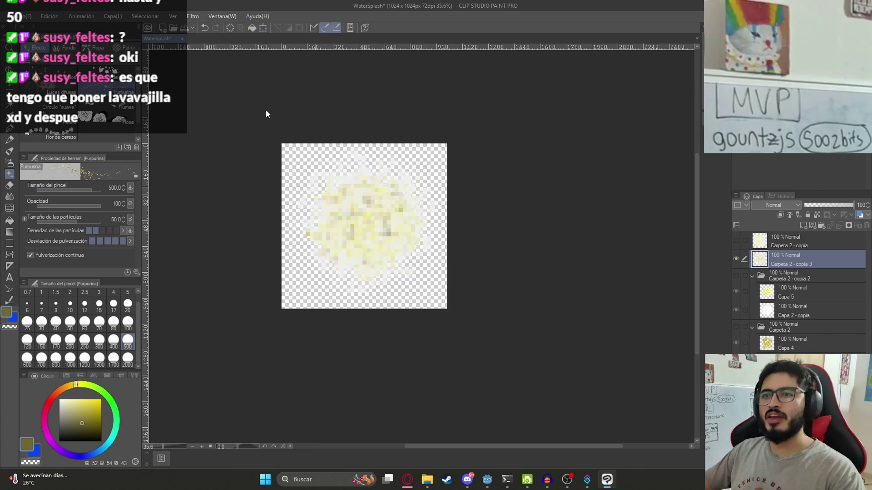
key("ctrl+s")
left_click(25, 16)
left_click(41, 26)
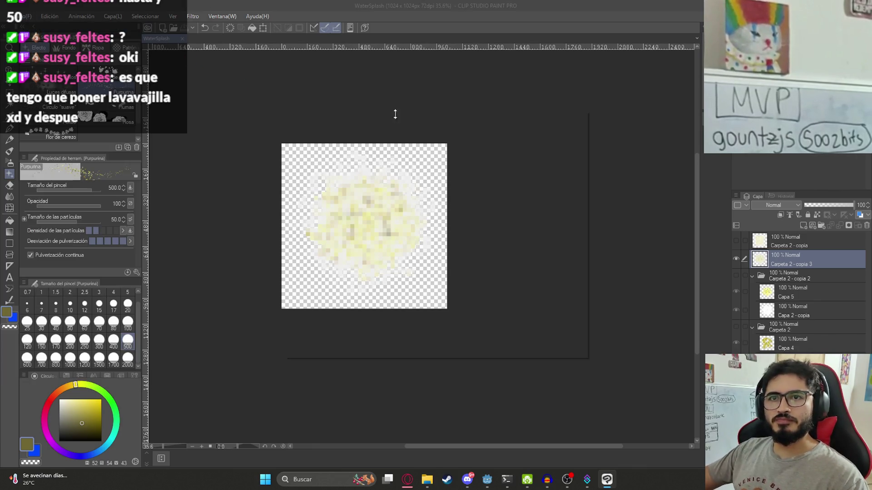
left_click(562, 132)
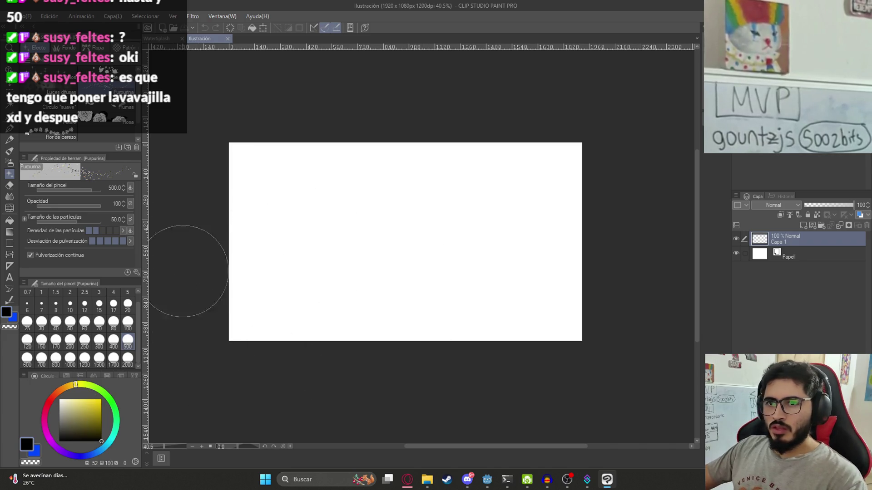
Step: With the pen, sketch the black rod rising from the lower left into a high arc with a small foot
key("p")
mouse_move(339, 268)
left_mouse_down()
mouse_move(389, 236)
mouse_move(443, 229)
left_mouse_up()
key("ctrl+z")
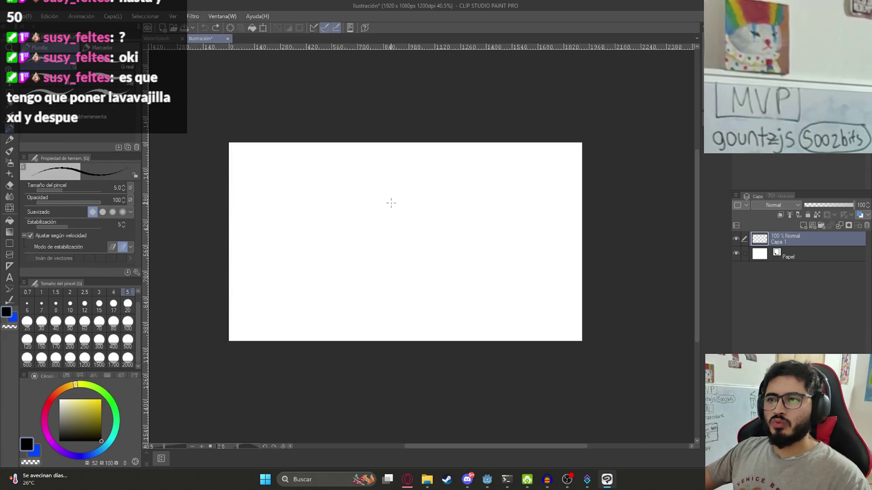
scroll(389, 208, "up", 2)
mouse_move(207, 271)
left_mouse_down()
mouse_move(298, 218)
mouse_move(202, 278)
left_mouse_up()
left_click_drag(295, 220, 316, 208)
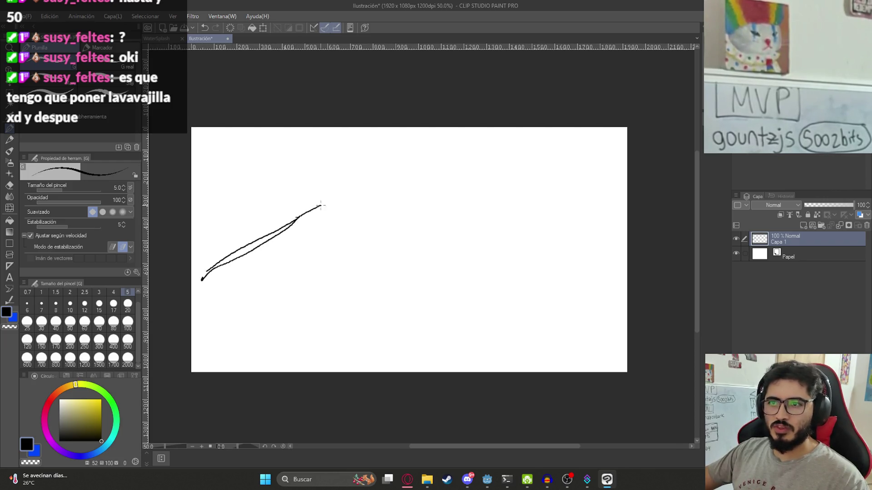
left_click_drag(440, 294, 457, 291)
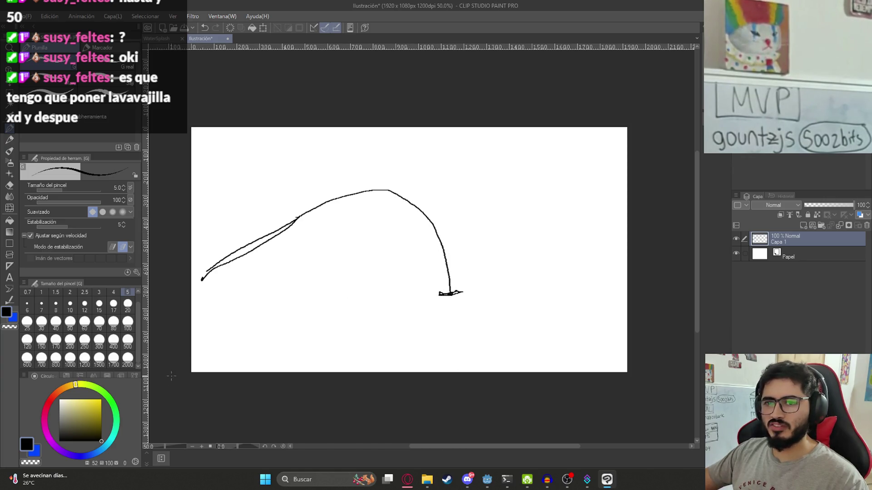
Step: Draw a horizontal base line under the arc, then undo it
left_click(102, 449)
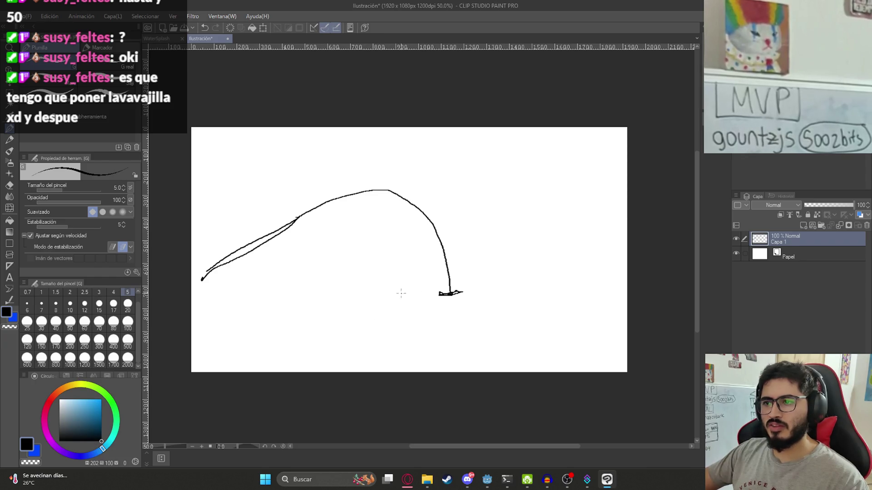
left_click_drag(258, 296, 645, 293)
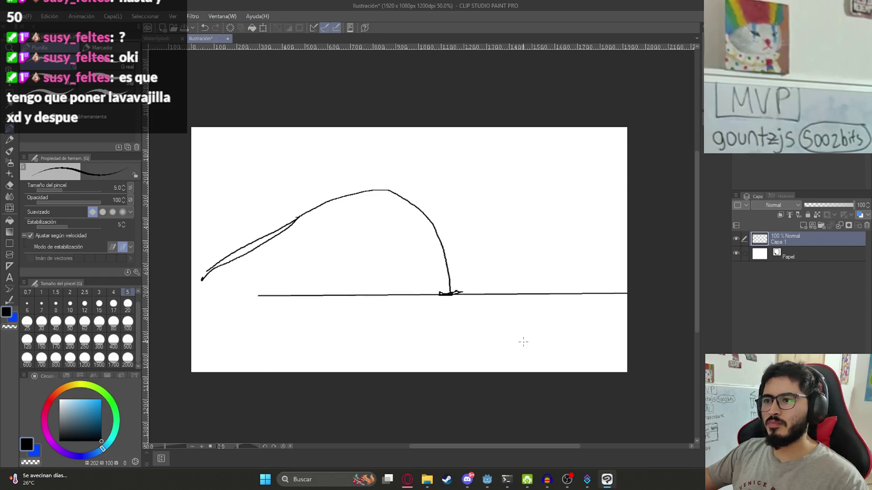
key("ctrl+z")
Step: Draw a bright blue water line along the base and try a curved water outline beneath it
left_click(101, 400)
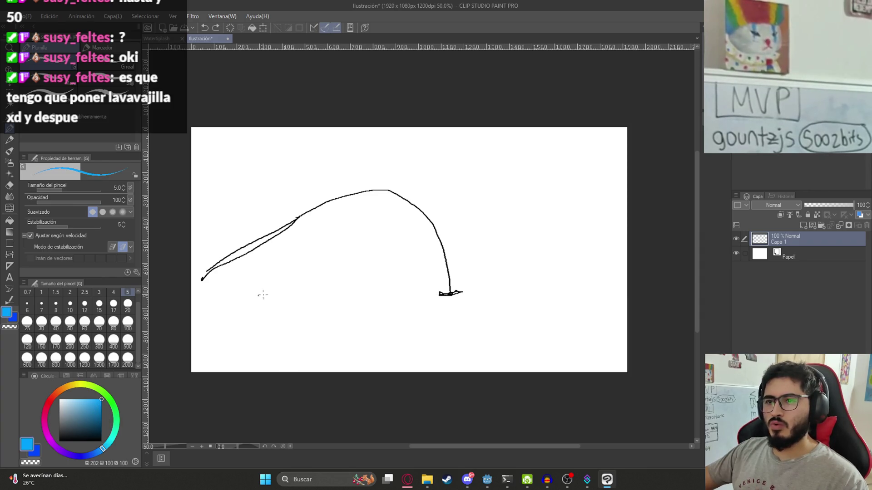
left_click_drag(260, 296, 653, 294)
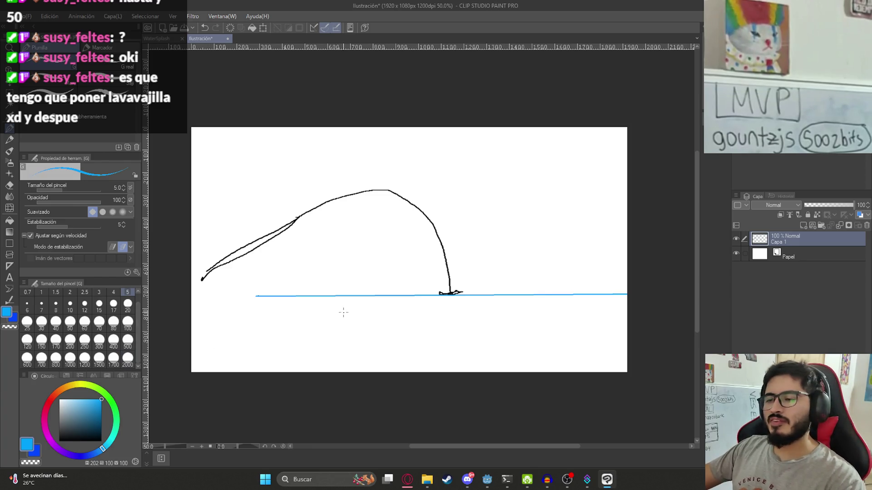
mouse_move(318, 296)
left_mouse_down()
mouse_move(559, 295)
mouse_move(362, 307)
mouse_move(472, 300)
mouse_move(436, 312)
mouse_move(457, 316)
left_mouse_up()
key("ctrl+z")
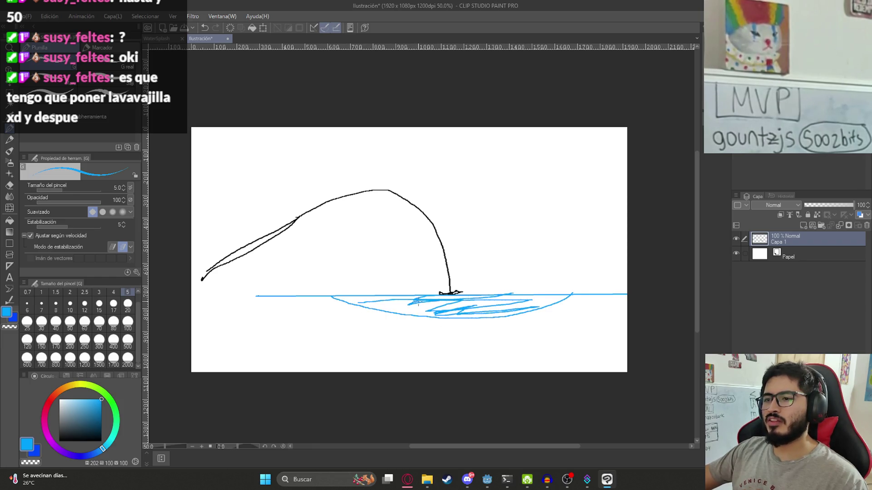
mouse_move(256, 297)
left_mouse_down()
mouse_move(384, 340)
mouse_move(579, 322)
left_mouse_up()
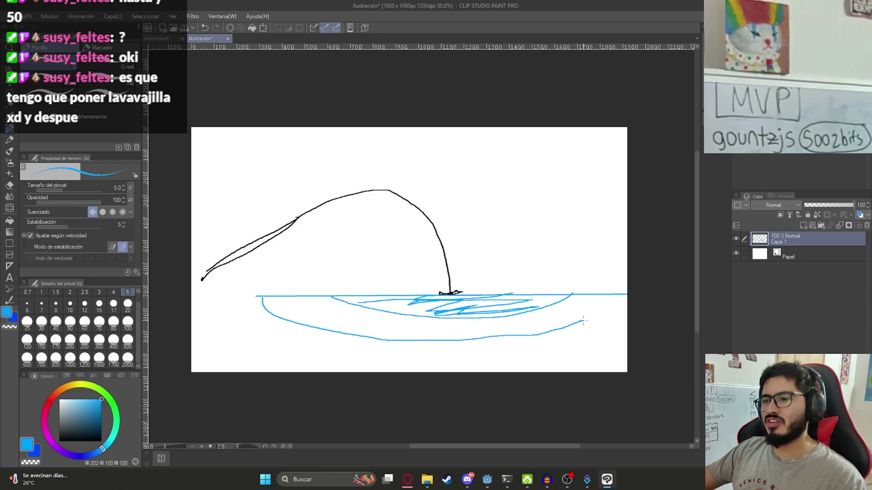
Step: Redraw the outer blue water curve toward the bottom edge and save the illustration
key("ctrl+z")
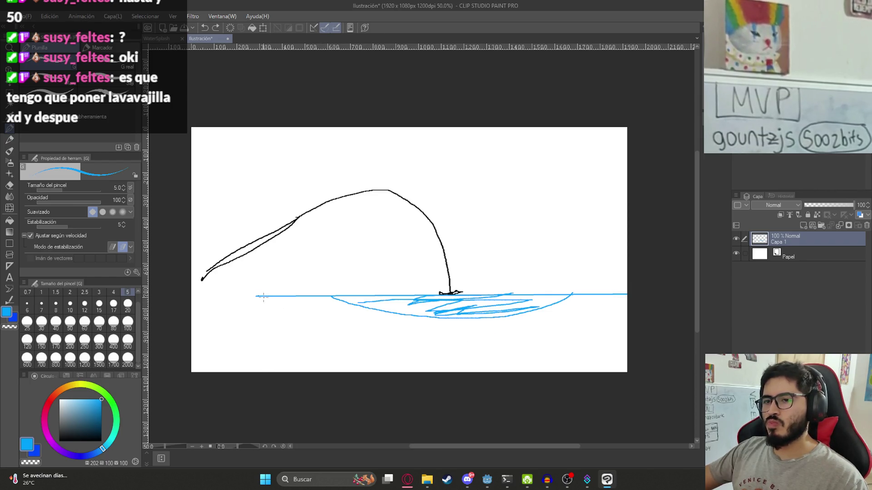
mouse_move(281, 325)
left_mouse_down()
mouse_move(429, 364)
mouse_move(657, 340)
left_mouse_up()
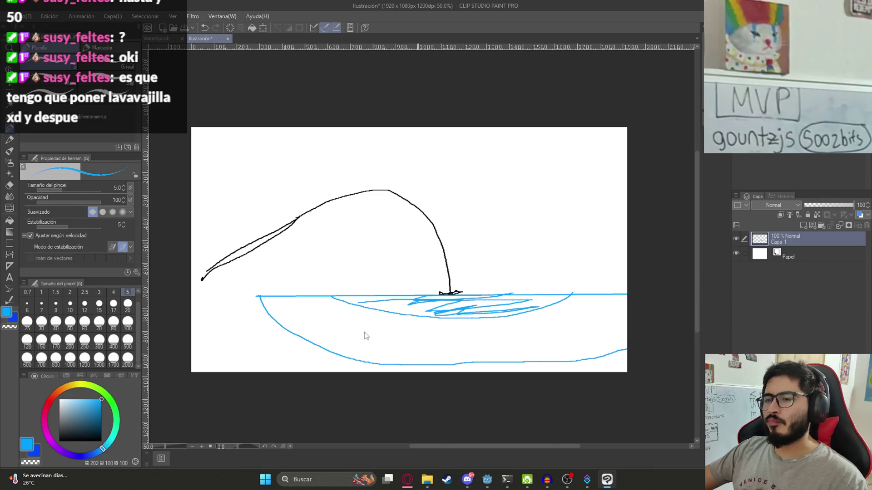
key("ctrl+s")
left_click(500, 356)
key("ctrl+z")
mouse_move(257, 298)
left_mouse_down()
mouse_move(286, 334)
mouse_move(460, 374)
left_mouse_up()
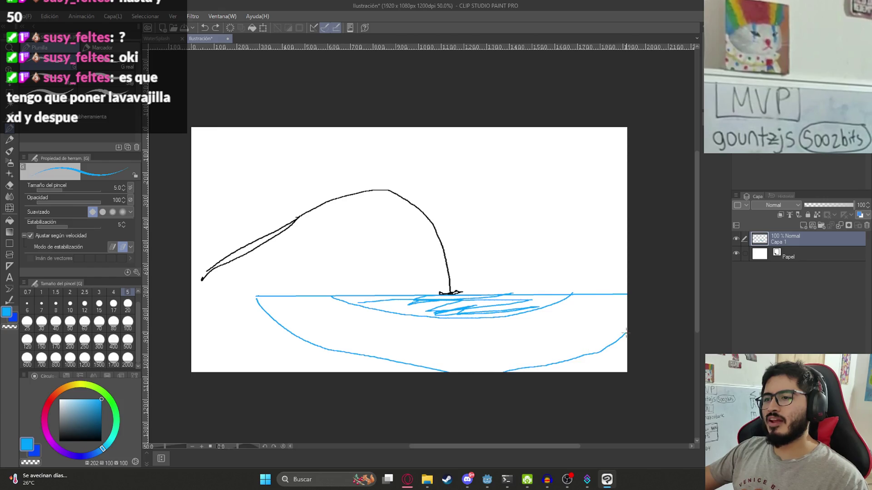
left_click(49, 402)
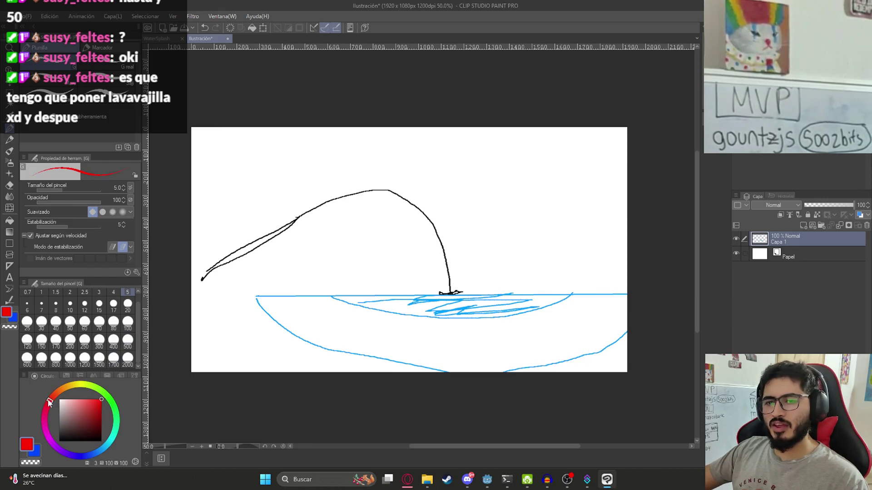
Step: Circle the player's rod in red and label it 'Player'
scroll(399, 273, "up", 2)
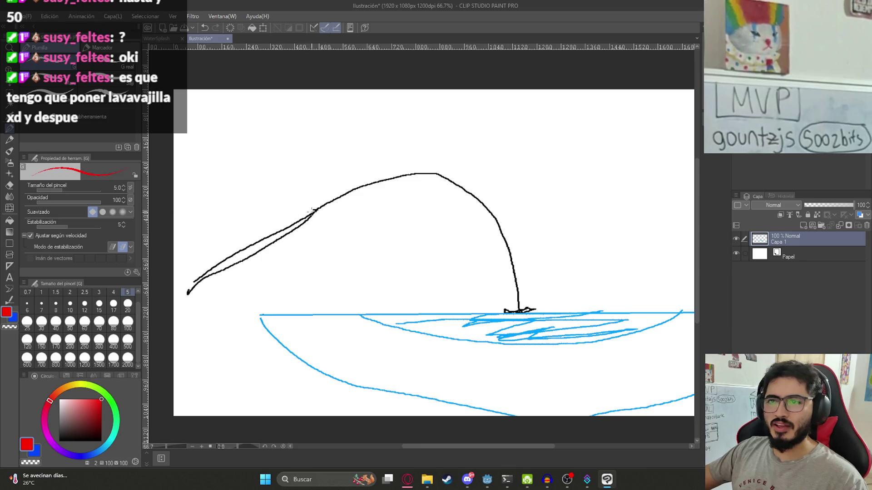
mouse_move(332, 211)
left_mouse_down()
mouse_move(214, 219)
mouse_move(244, 296)
mouse_move(351, 223)
mouse_move(329, 210)
left_mouse_up()
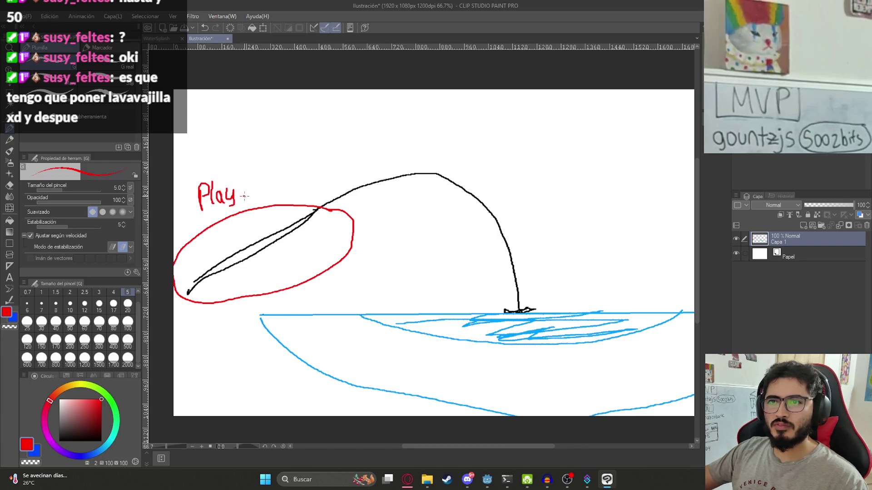
left_click_drag(244, 196, 249, 203)
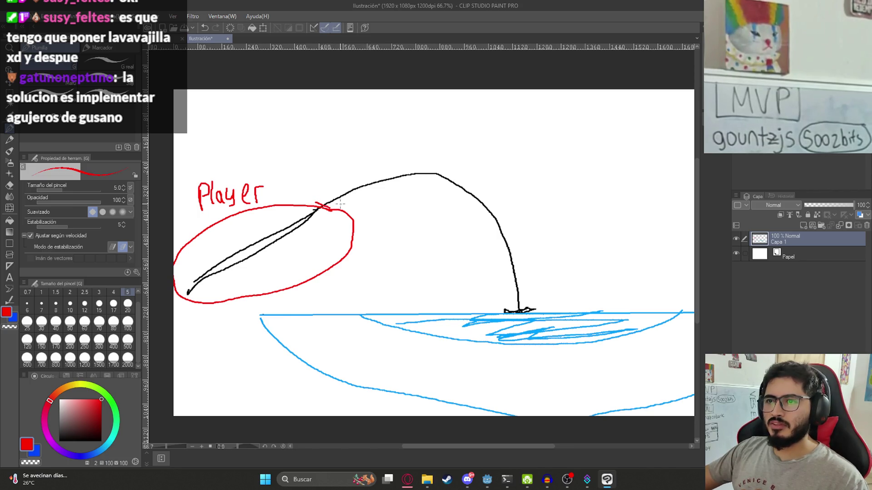
Step: Outline the rope from rod to water in red and label it 'Rope'
mouse_move(318, 202)
left_mouse_down()
mouse_move(479, 168)
mouse_move(532, 266)
mouse_move(528, 302)
left_mouse_up()
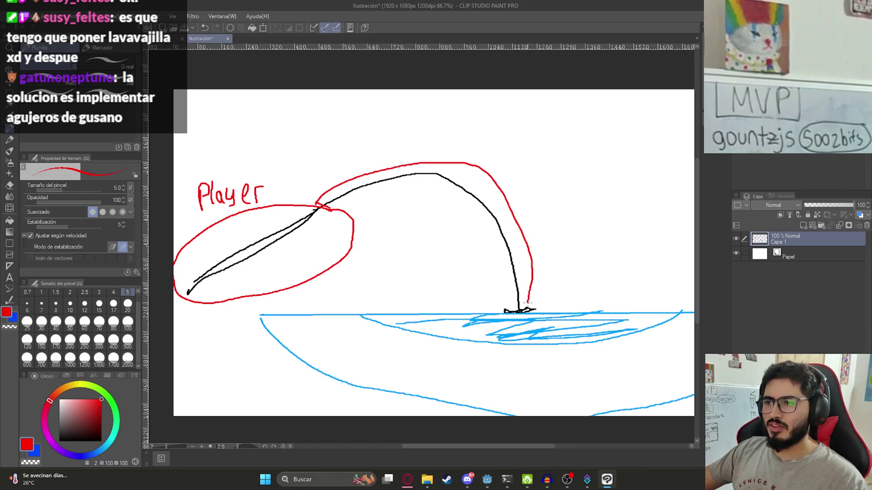
mouse_move(501, 276)
left_mouse_down()
mouse_move(458, 206)
mouse_move(358, 195)
left_mouse_up()
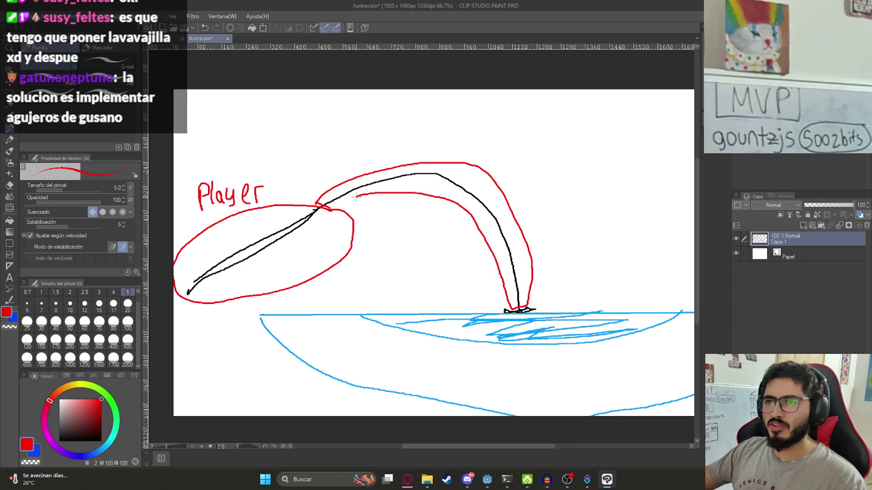
left_click_drag(412, 140, 413, 148)
key("ctrl+z")
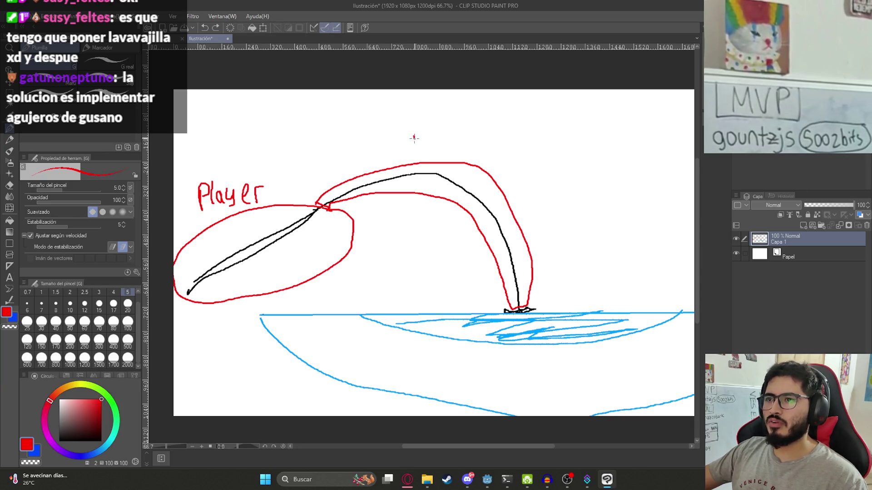
mouse_move(432, 143)
left_mouse_down()
mouse_move(433, 155)
mouse_move(451, 147)
left_mouse_up()
Step: Circle the hook at the water line in red and label it 'Hook'
mouse_move(503, 208)
left_mouse_down()
mouse_move(454, 174)
mouse_move(428, 171)
left_mouse_up()
mouse_move(458, 267)
left_mouse_down()
mouse_move(424, 282)
mouse_move(435, 269)
mouse_move(440, 282)
mouse_move(476, 268)
left_mouse_up()
key("ctrl+z")
left_click_drag(469, 259, 476, 259)
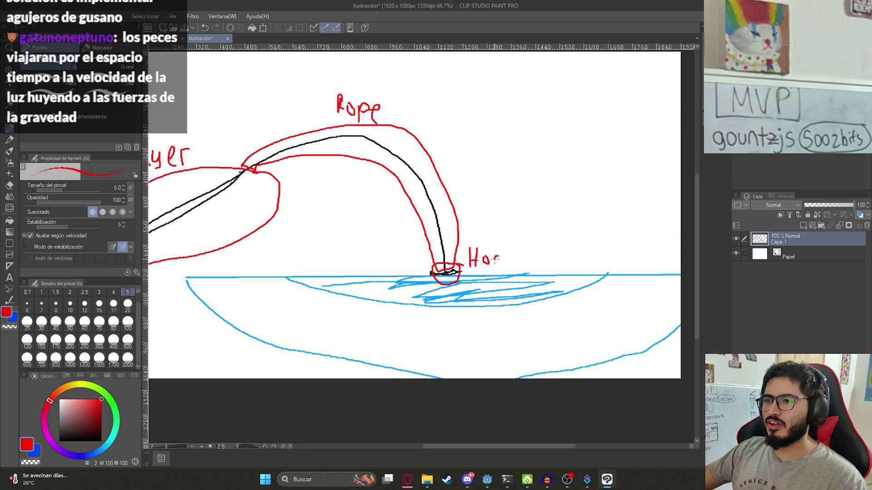
left_click_drag(509, 248, 507, 264)
scroll(515, 265, "down", 2)
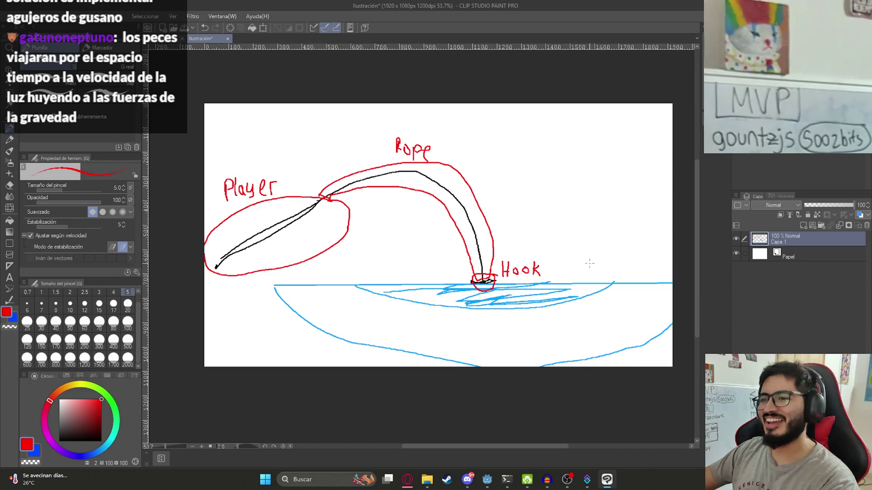
Step: Write the 'Lake' label in red inside the red box
scroll(467, 253, "up", 3)
scroll(467, 253, "down", 5)
scroll(414, 268, "up", 4)
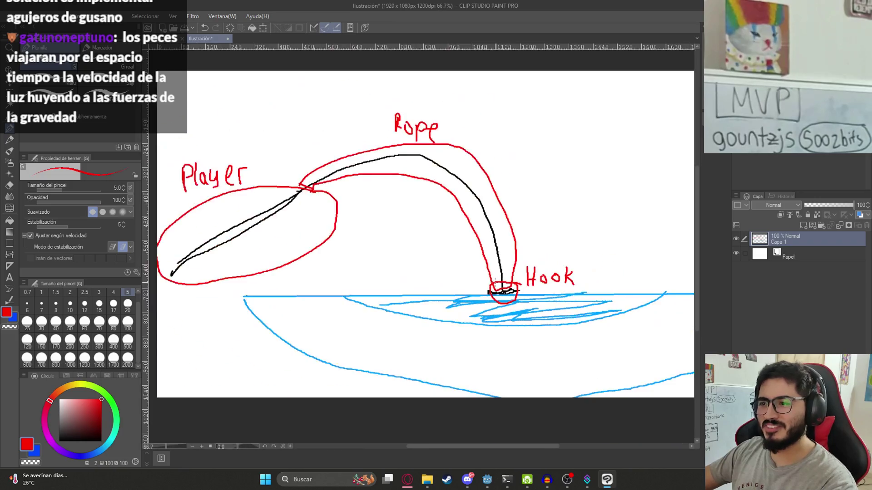
scroll(527, 286, "down", 2)
scroll(528, 291, "up", 5)
scroll(527, 291, "up", 2)
scroll(528, 295, "down", 7)
scroll(528, 300, "up", 2)
scroll(488, 299, "down", 2)
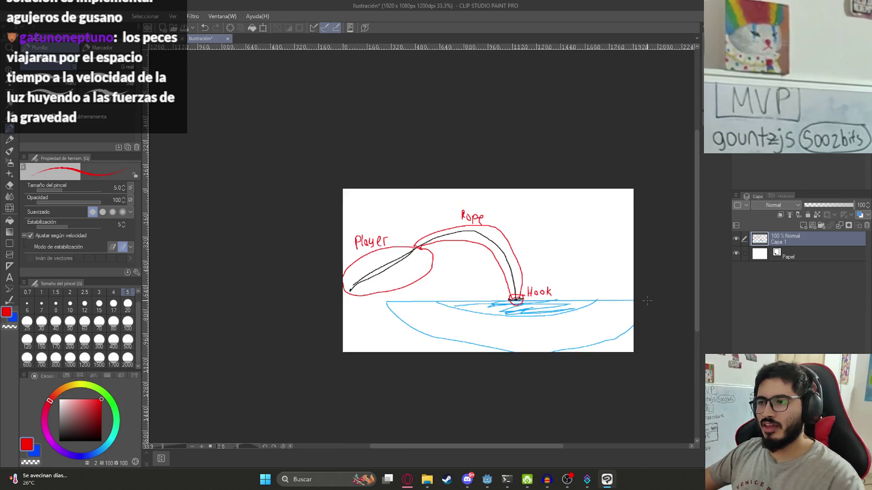
mouse_move(647, 296)
left_mouse_down()
mouse_move(365, 298)
mouse_move(361, 346)
mouse_move(666, 352)
mouse_move(650, 294)
left_mouse_up()
scroll(522, 259, "up", 5)
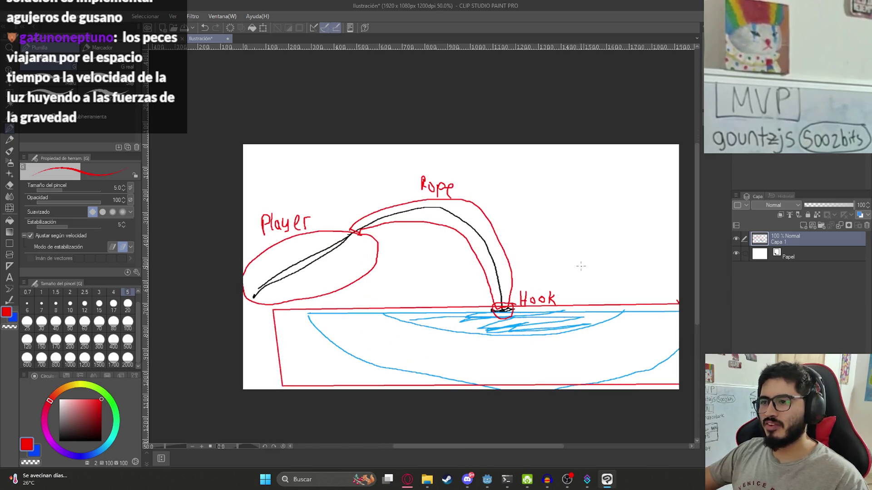
scroll(391, 324, "down", 4)
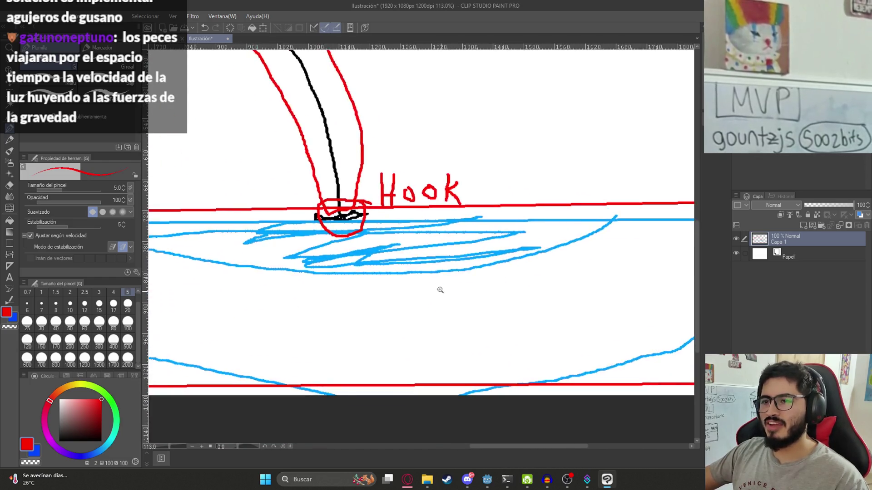
scroll(267, 308, "up", 2)
mouse_move(286, 302)
left_mouse_down()
mouse_move(281, 324)
mouse_move(313, 329)
mouse_move(337, 309)
mouse_move(344, 328)
left_mouse_up()
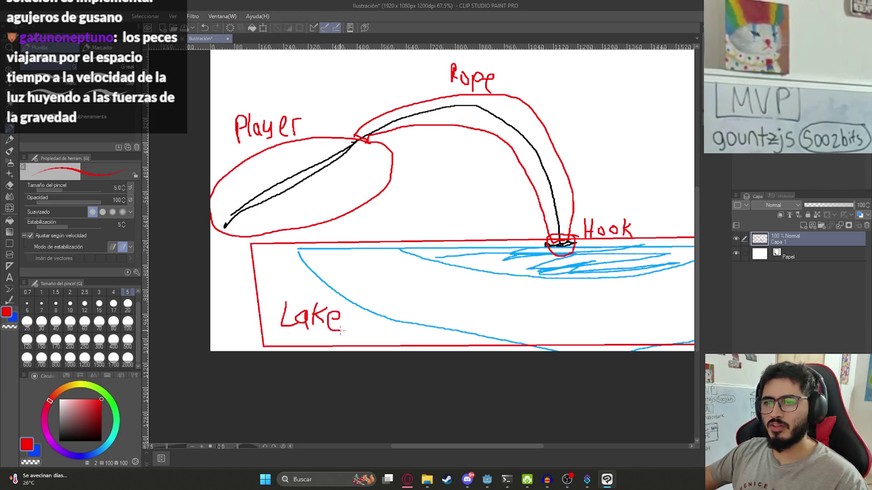
scroll(418, 290, "down", 1)
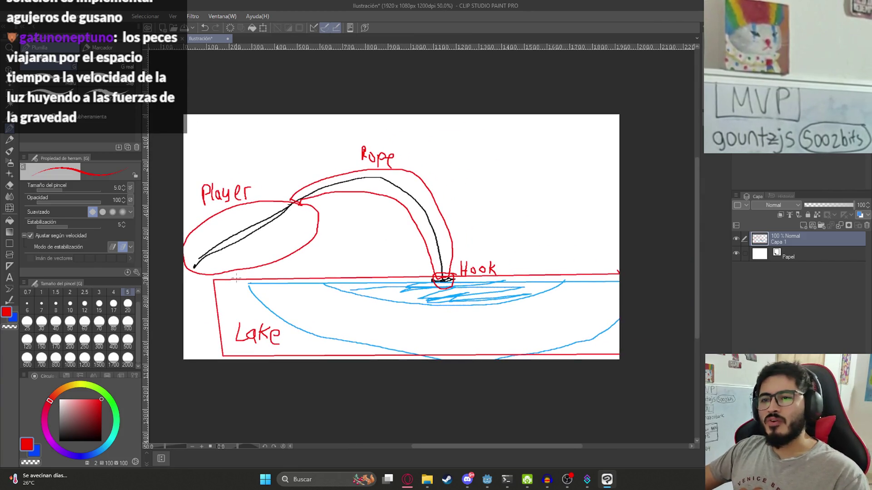
Step: Draw a green arc from Lake to the hook labelled 'Area 1', then a second arc back up
left_click(106, 397)
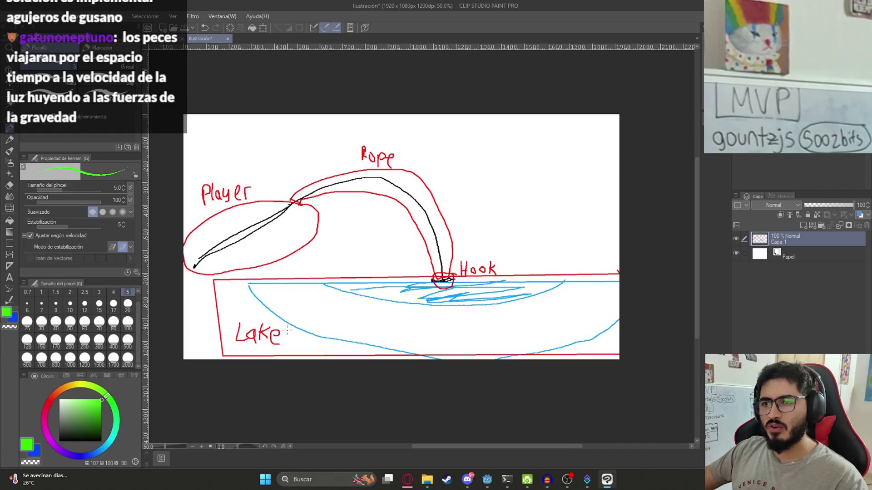
mouse_move(286, 334)
left_mouse_down()
mouse_move(334, 270)
mouse_move(400, 259)
left_mouse_up()
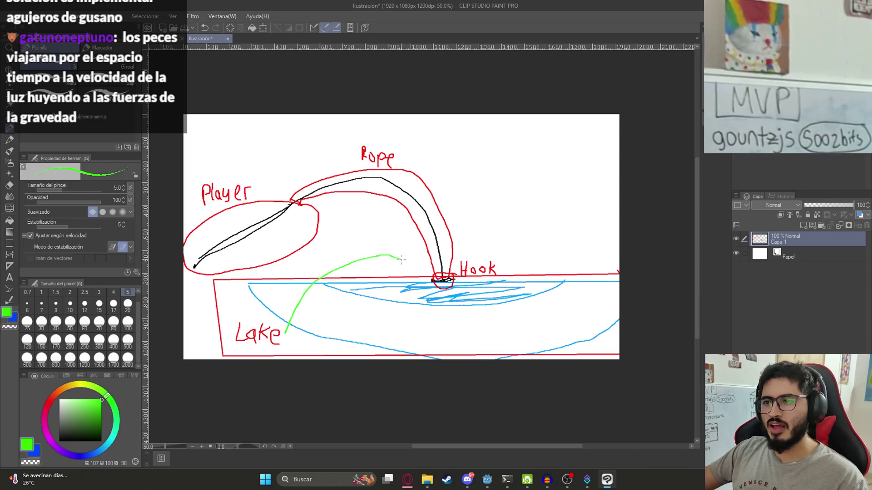
key("ctrl+z")
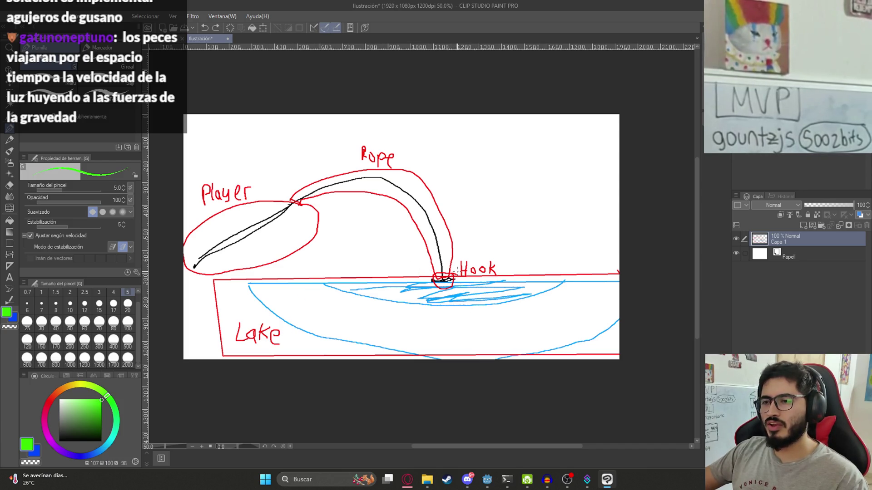
mouse_move(269, 313)
left_mouse_down()
mouse_move(390, 241)
mouse_move(439, 268)
left_mouse_up()
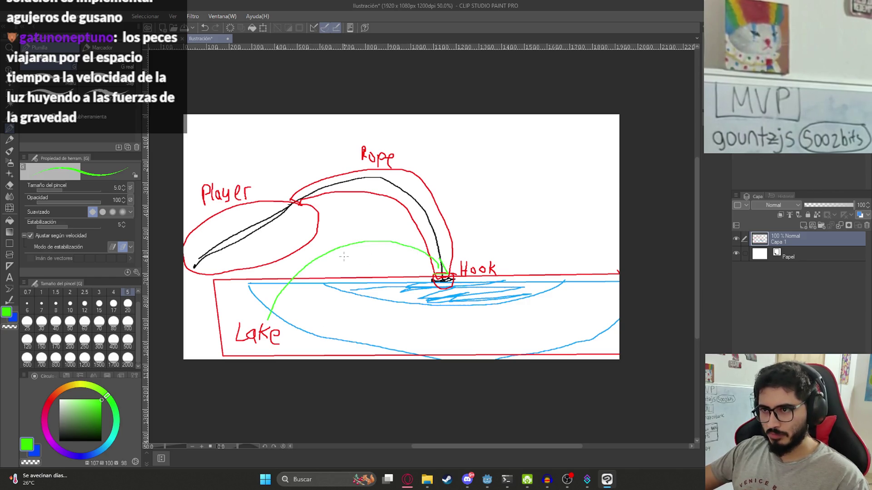
scroll(323, 258, "up", 4)
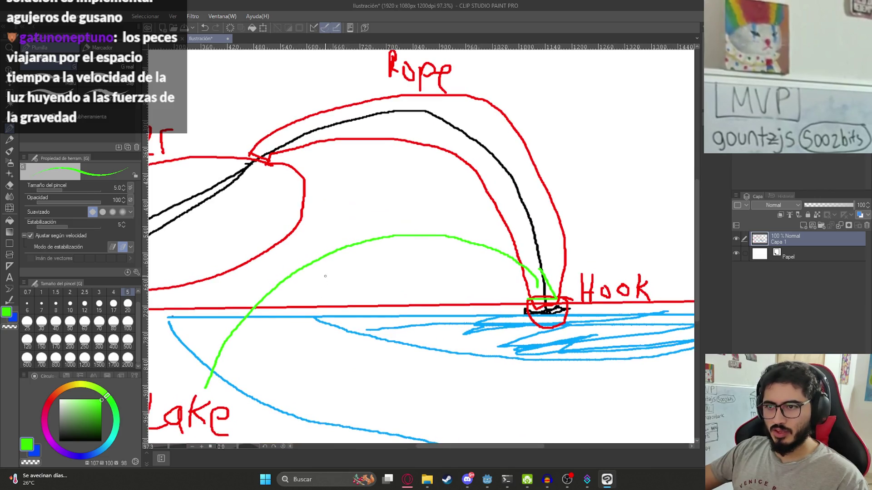
mouse_move(325, 280)
left_mouse_down()
mouse_move(337, 285)
mouse_move(348, 265)
mouse_move(393, 276)
left_mouse_up()
scroll(408, 282, "down", 4)
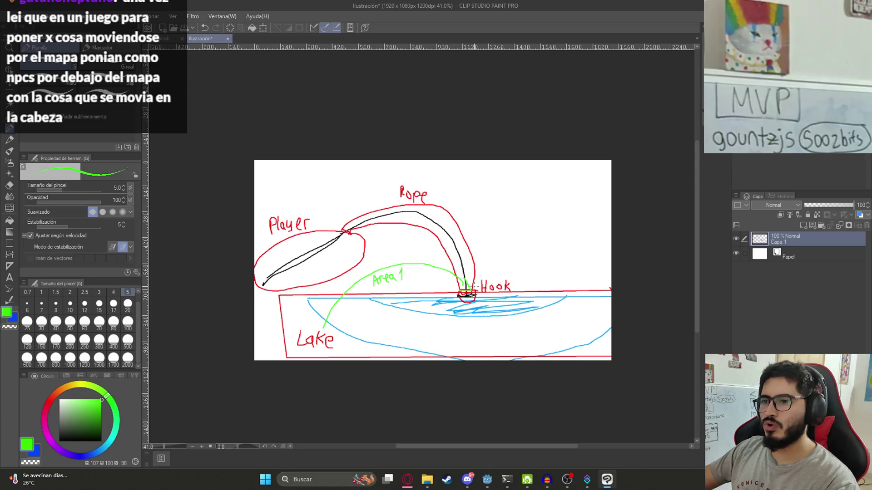
mouse_move(475, 289)
left_mouse_down()
mouse_move(490, 229)
mouse_move(437, 180)
mouse_move(372, 172)
mouse_move(336, 194)
left_mouse_up()
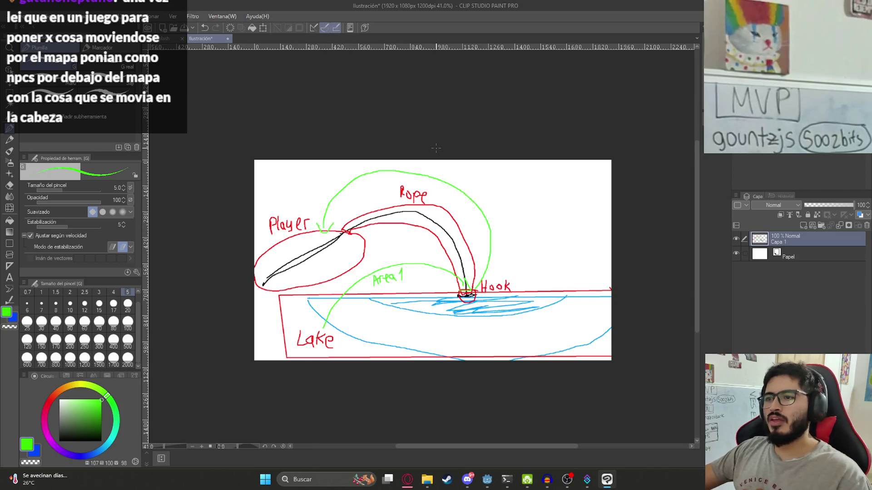
Step: Add a green arrowhead pointing at the player and label the upper arc 'Area y Pescando'
scroll(440, 168, "up", 5)
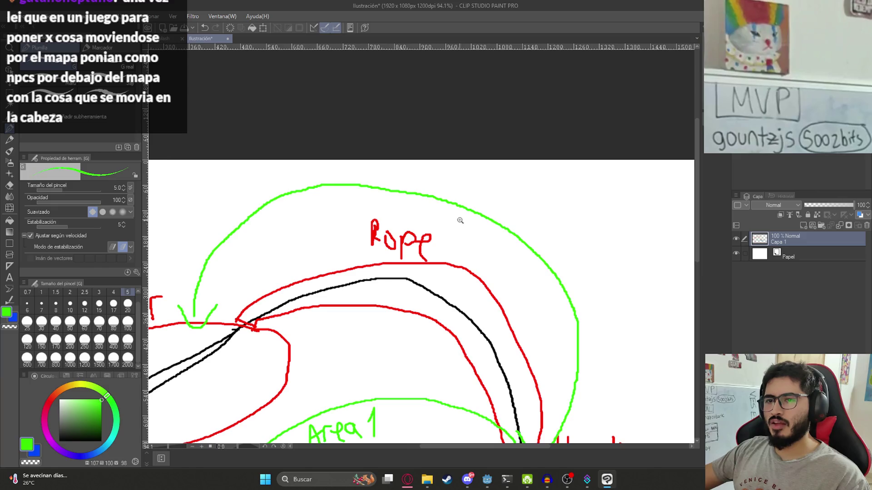
scroll(459, 220, "down", 1)
mouse_move(396, 185)
left_mouse_down()
mouse_move(410, 172)
mouse_move(434, 181)
left_mouse_up()
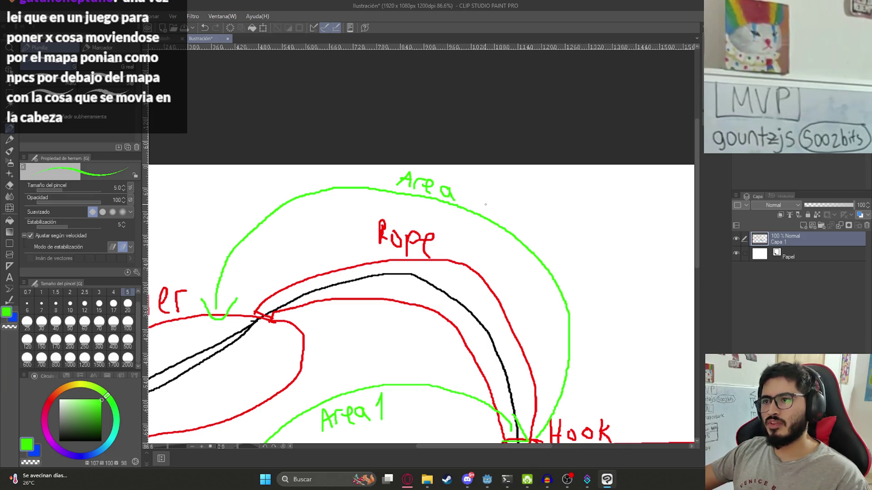
mouse_move(494, 204)
left_mouse_down()
mouse_move(479, 219)
mouse_move(437, 189)
left_mouse_up()
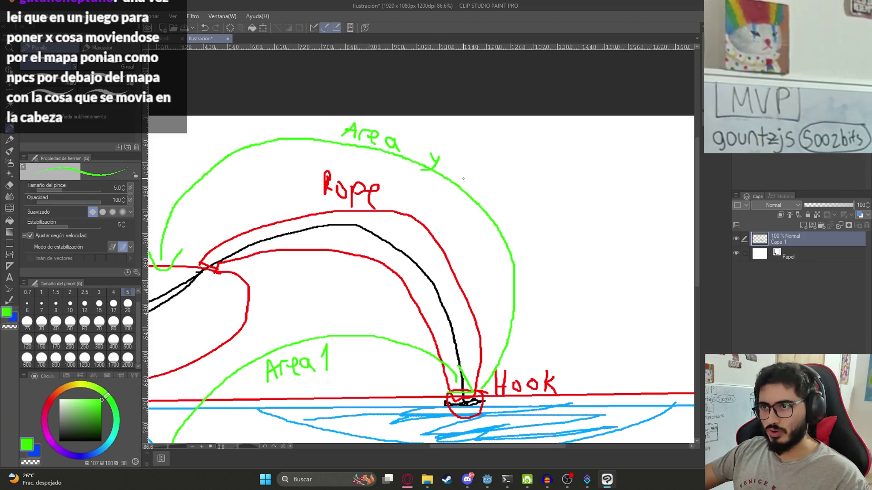
mouse_move(468, 157)
left_mouse_down()
mouse_move(460, 187)
mouse_move(461, 171)
mouse_move(517, 202)
mouse_move(551, 200)
left_mouse_up()
key("ctrl+z")
key("ctrl+z")
scroll(489, 226, "down", 3)
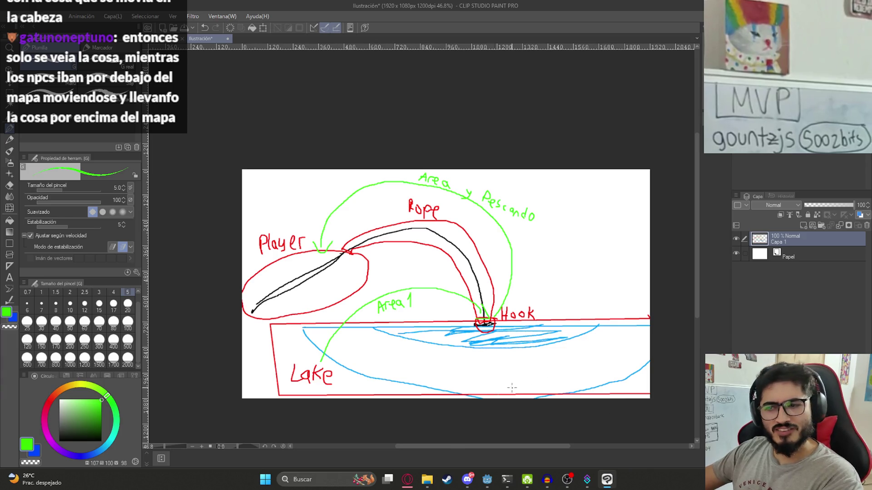
mouse_move(407, 484)
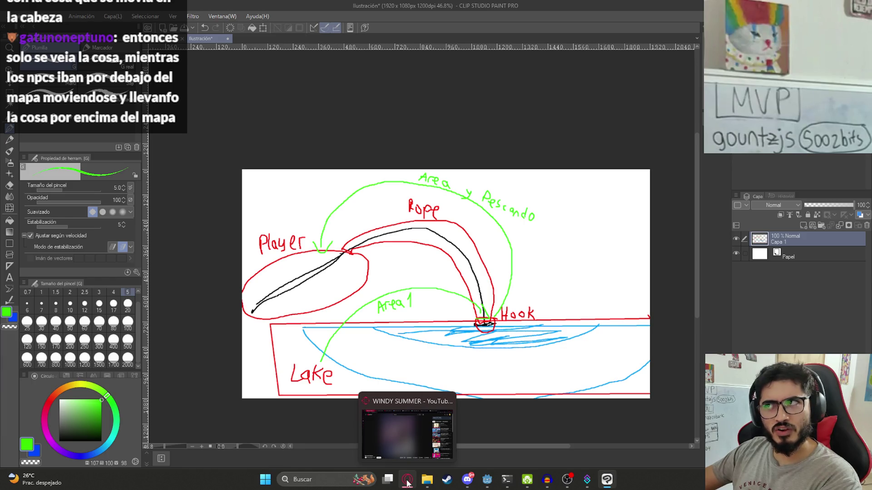
Step: In Opera, search 'fallout npc trian', preview the first Reddit image result, then return to Godot
left_click(408, 484)
key("ctrl+t")
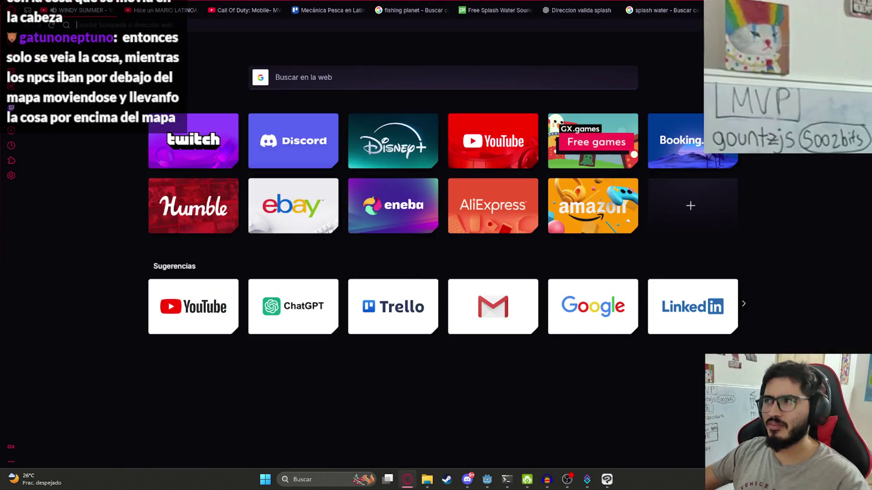
type("fallout npc tria")
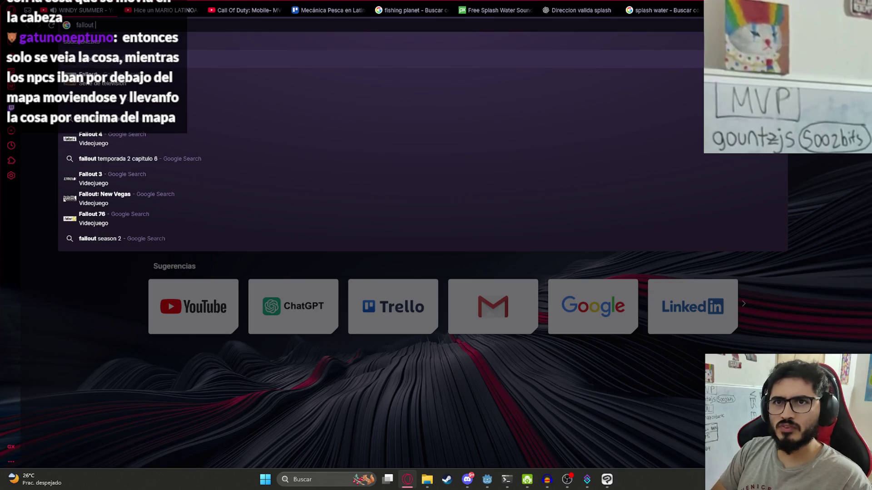
type("n")
key("Return")
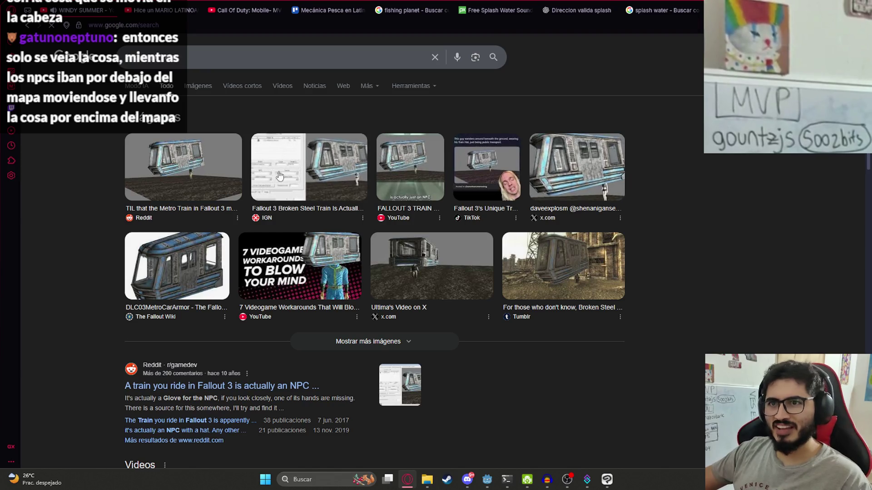
left_click(183, 196)
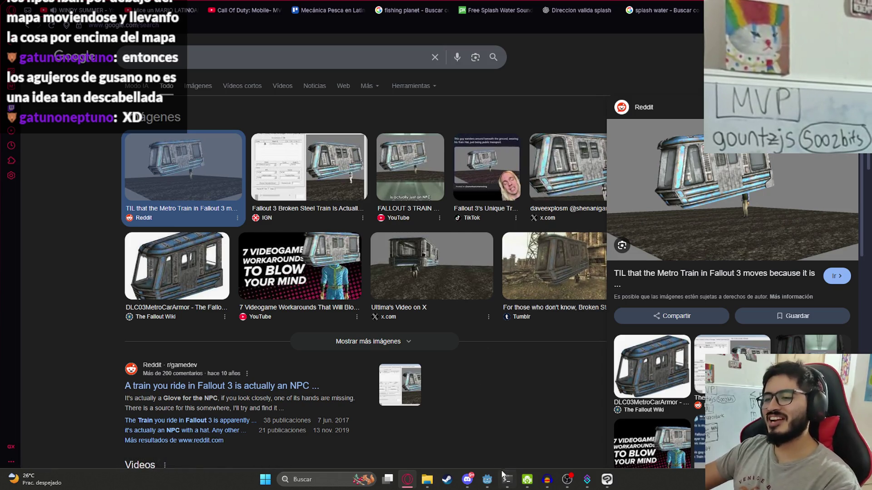
left_click(487, 479)
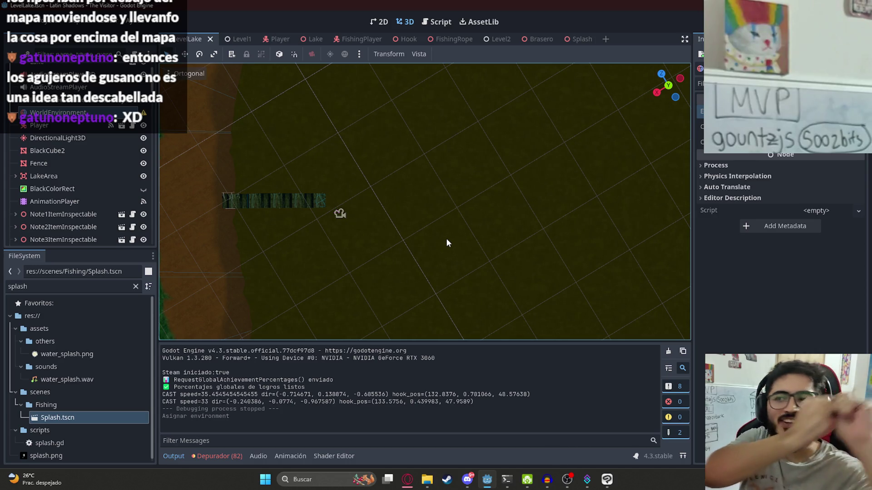
Step: In Clip Studio Paint, add an arrowhead to Area 1 near Lake and retrace the upper green arc, then return to Godot
left_click(587, 480)
left_click(606, 479)
scroll(451, 298, "down", 2)
scroll(451, 297, "up", 3)
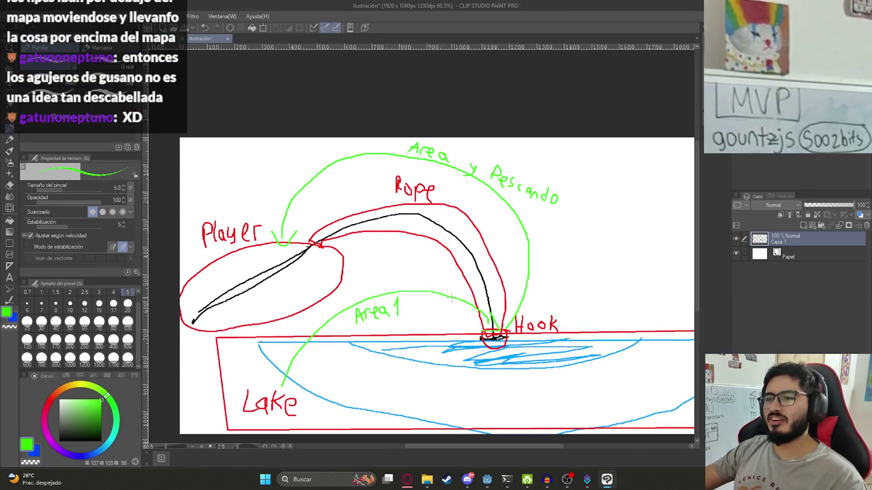
mouse_move(277, 382)
left_mouse_down()
mouse_move(282, 388)
mouse_move(318, 329)
mouse_move(417, 286)
mouse_move(493, 326)
left_mouse_up()
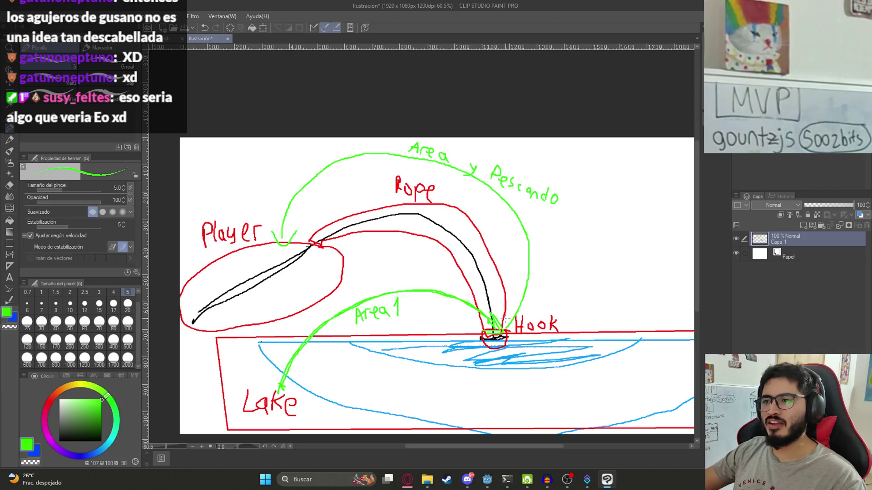
mouse_move(507, 326)
left_mouse_down()
mouse_move(522, 293)
mouse_move(518, 217)
mouse_move(468, 172)
mouse_move(353, 156)
mouse_move(296, 200)
mouse_move(281, 239)
mouse_move(296, 231)
left_mouse_up()
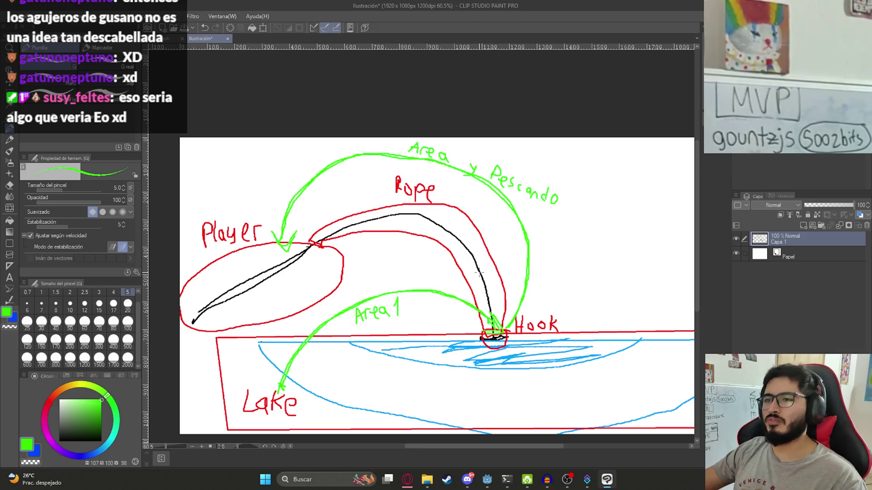
scroll(502, 362, "down", 2)
scroll(501, 362, "up", 3)
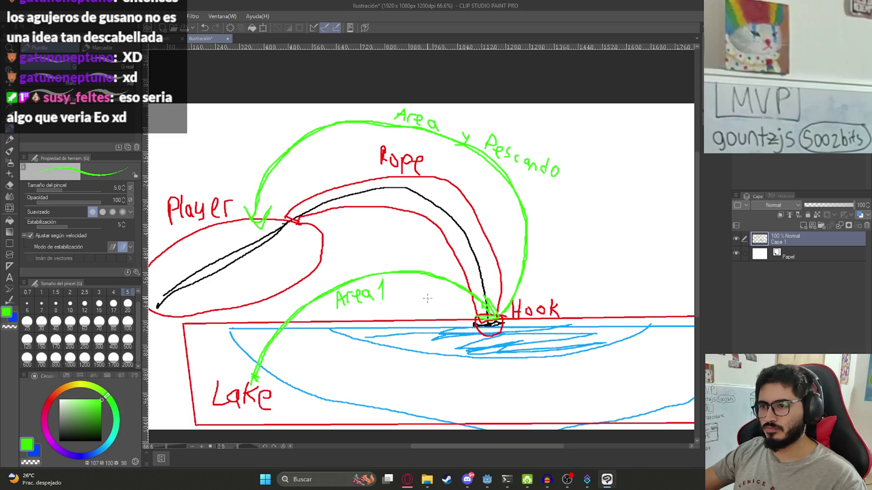
left_click(487, 480)
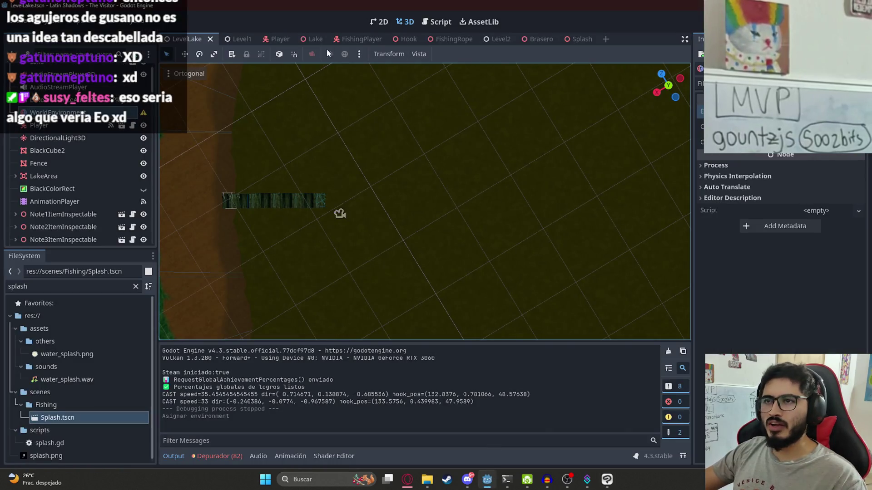
Step: Open the FishingPlayer scene's fishing_player.gd script and browse to the splash sound loading lines
left_click(361, 39)
left_click(436, 22)
left_click(502, 212)
left_click(569, 159)
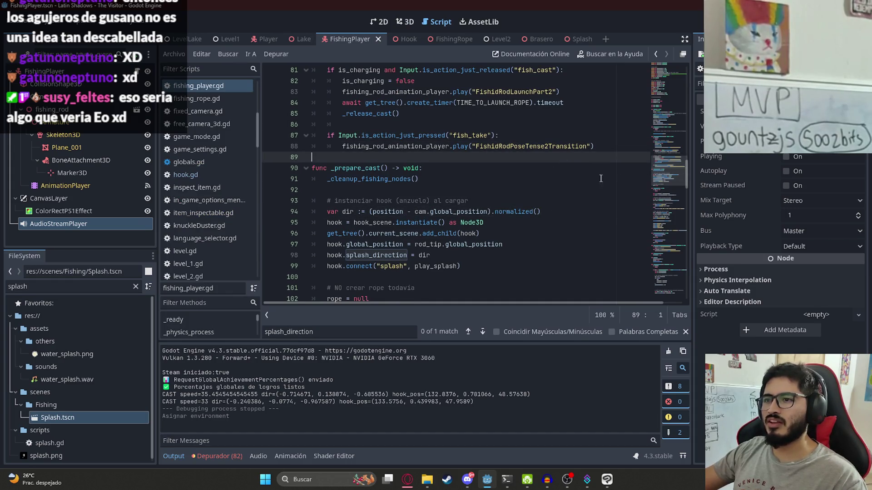
left_click_drag(661, 171, 662, 277)
left_click(507, 265)
scroll(455, 241, "up", 2)
scroll(455, 241, "down", 2)
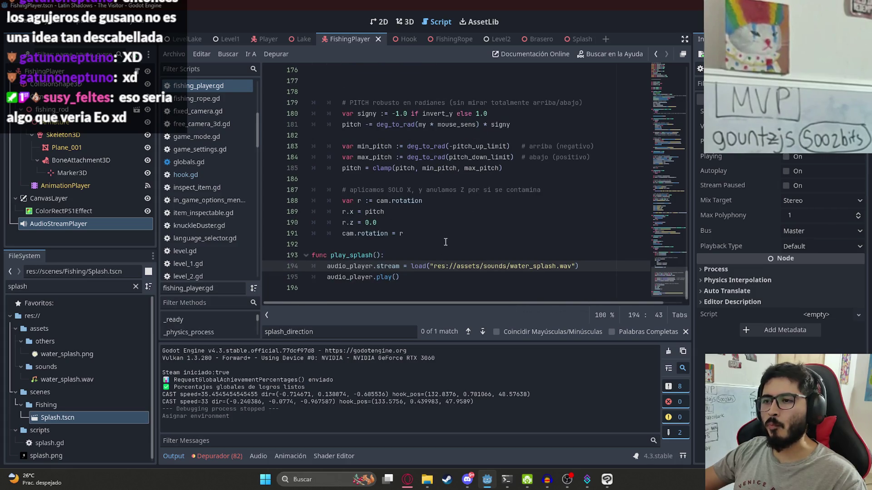
left_click(452, 219)
left_click(444, 234)
Step: Search the script for 'splash', select play_splash on line 99, and jump to the file's end
key("ctrl+f")
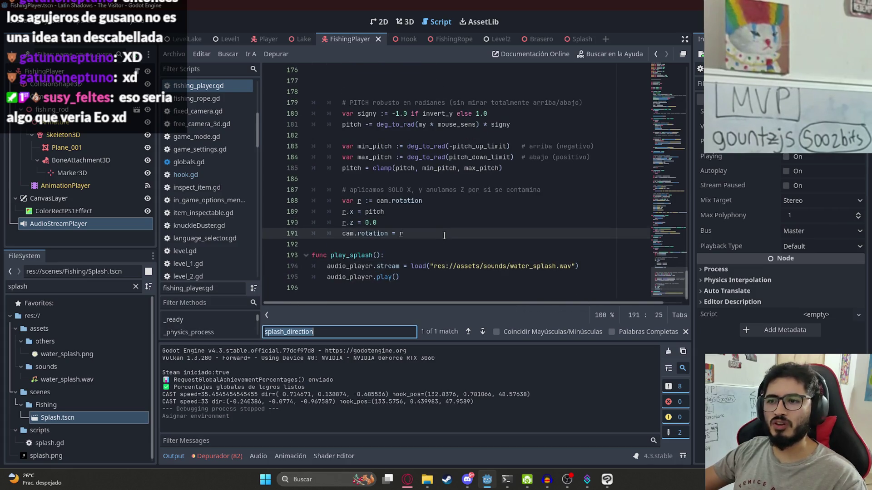
type("splash")
key("Return")
key("Return")
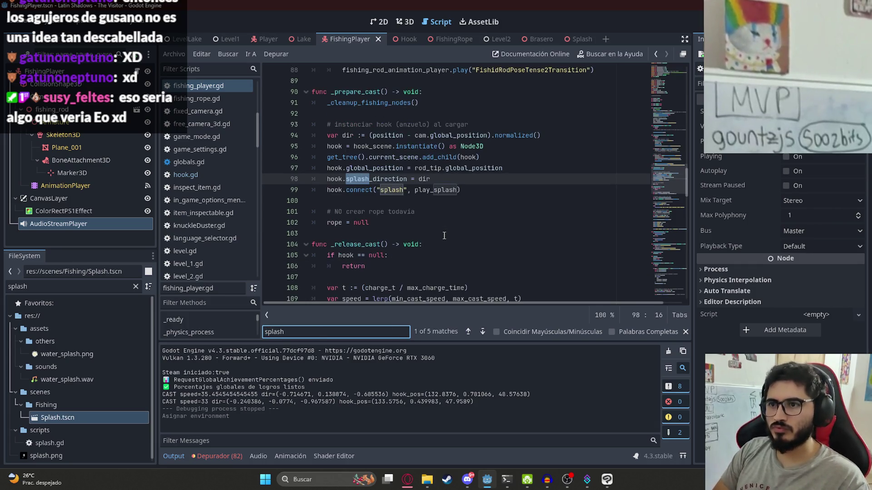
double_click(435, 190)
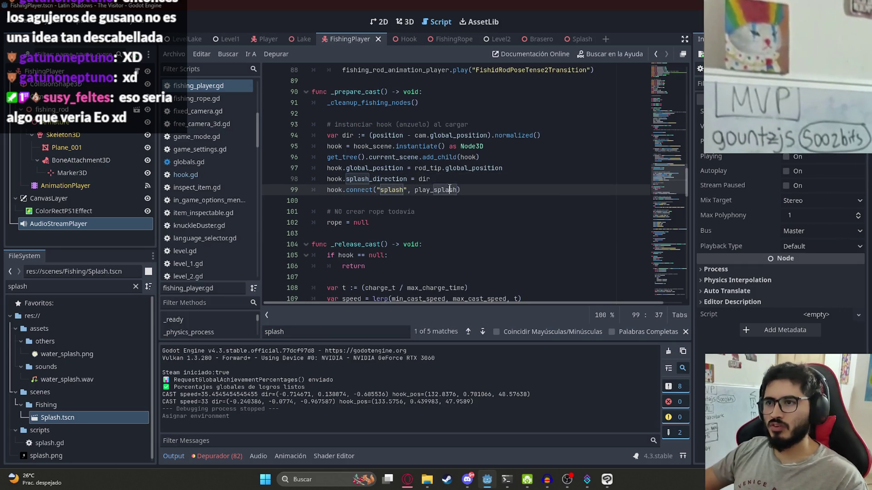
left_click(686, 332)
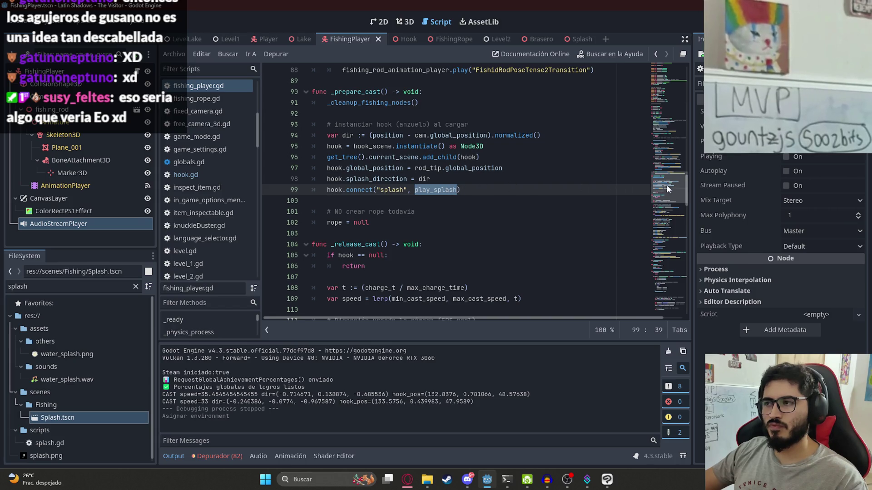
left_click(668, 300)
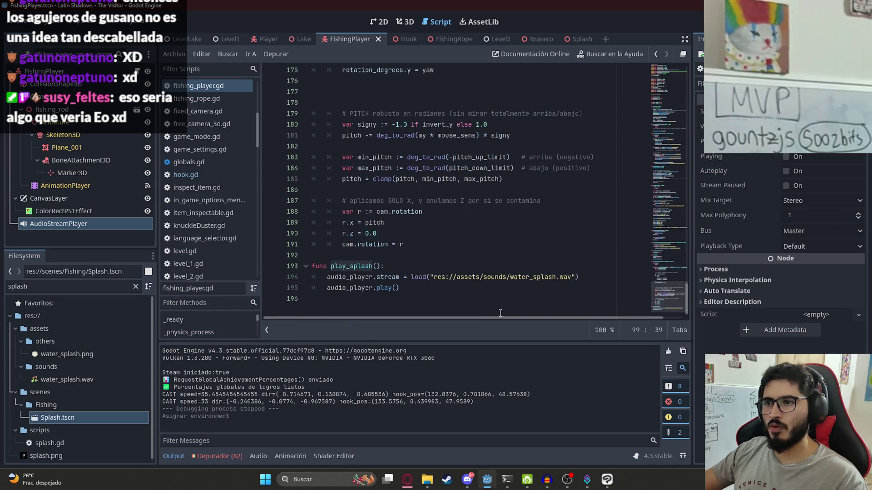
Step: Append an is_fishing() function returning hook.stuck to fishing_player.gd and save it
left_click(494, 309)
key("Return")
type("func")
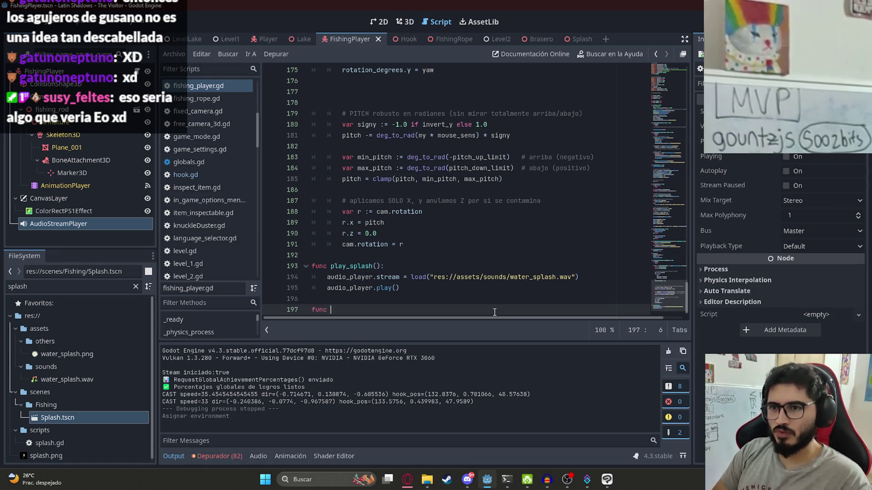
type("fishing():")
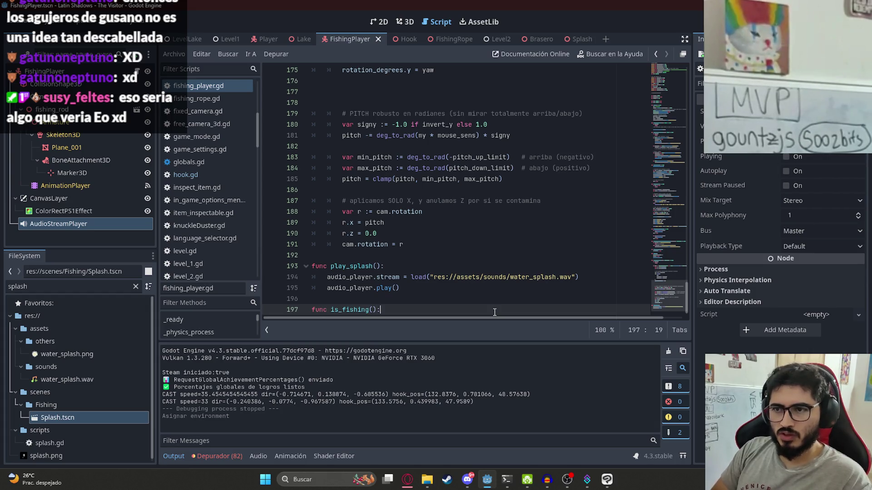
key("Return")
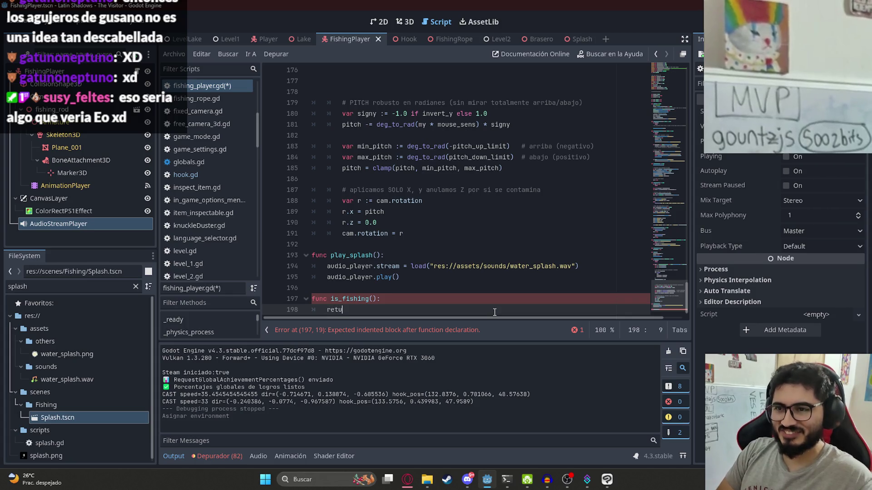
type("rn play_splash")
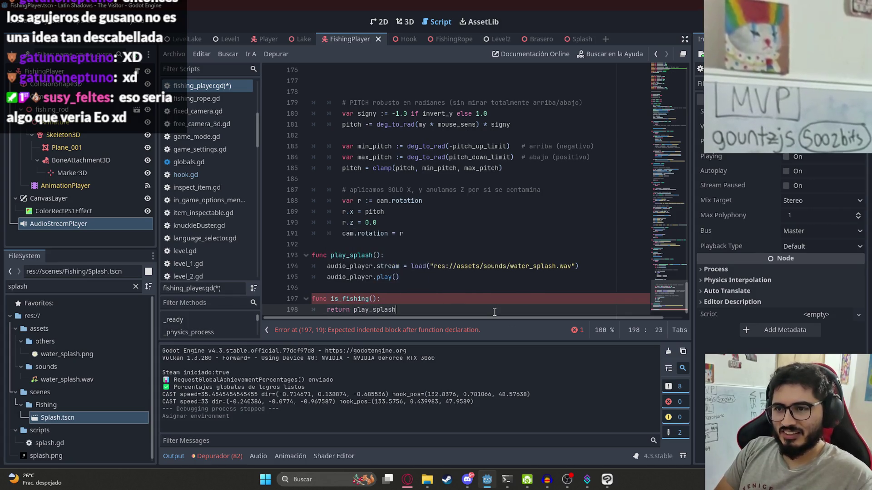
key("ctrl+BackSpace")
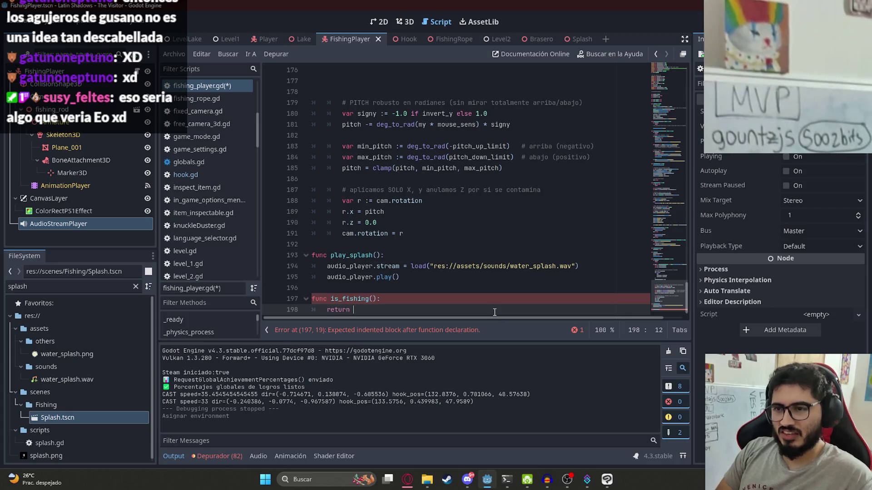
type("hook.stuck a")
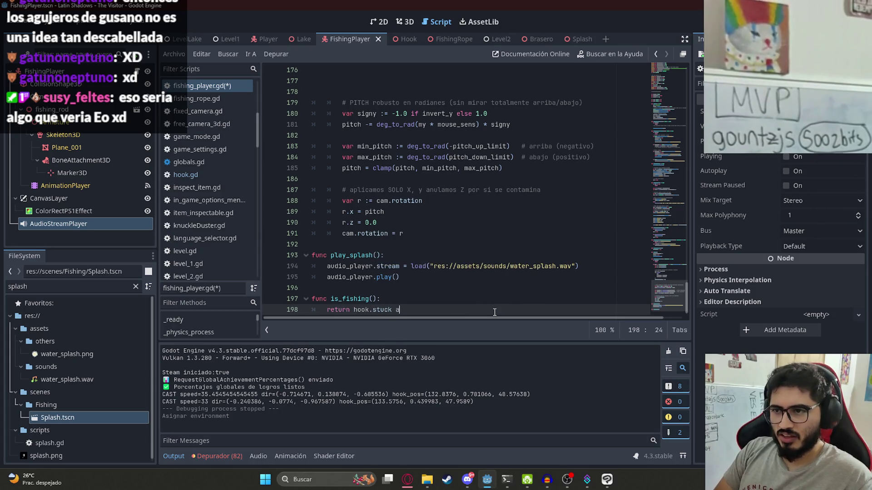
type("nd play_splash")
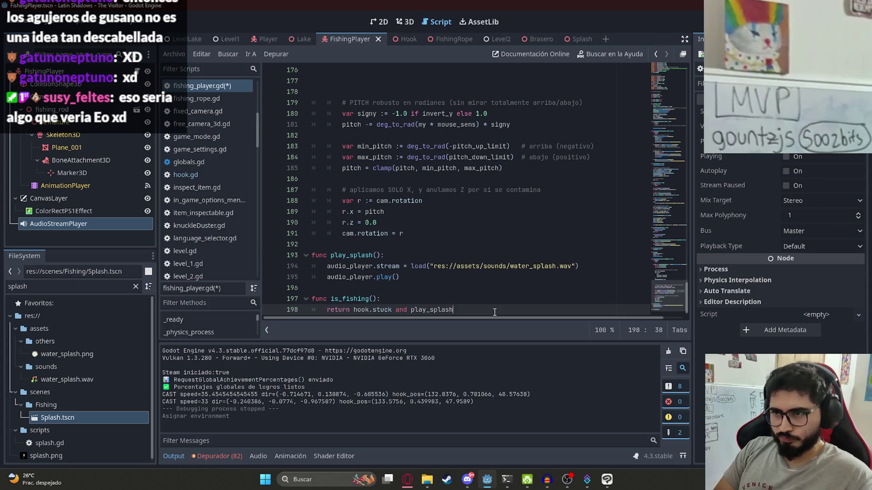
key("ctrl+s")
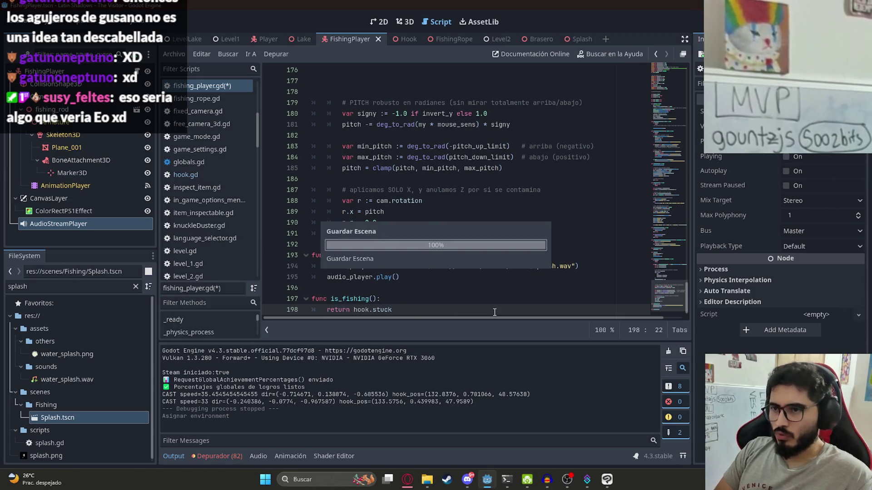
Step: Search fishing_player.gd for 'stuck' to trace where hook.stuck comes from
left_click_drag(485, 314, 328, 311)
left_click_drag(393, 309, 354, 310)
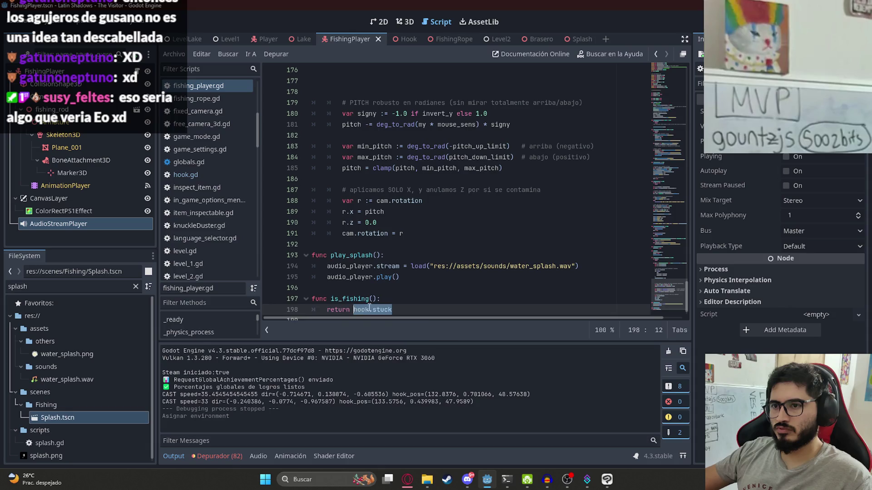
key("ctrl+f")
double_click(387, 277)
left_click(670, 227)
mouse_move(670, 227)
left_mouse_down()
mouse_move(660, 105)
mouse_move(668, 285)
left_mouse_up()
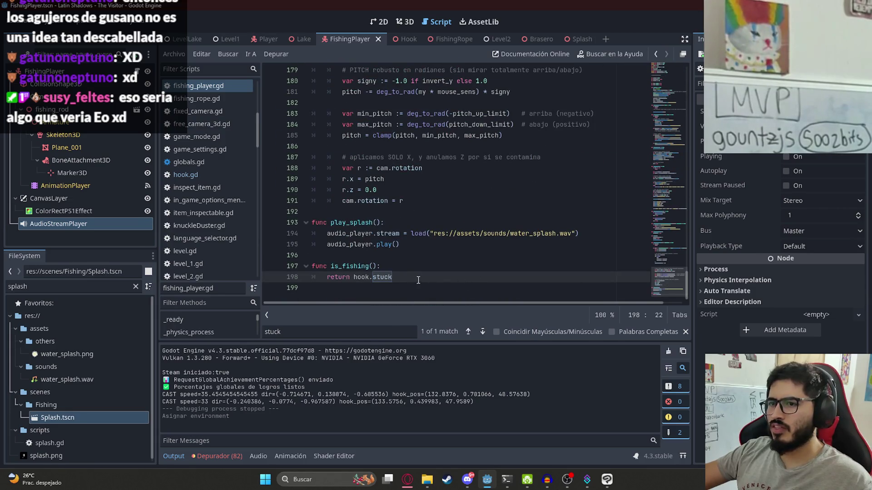
left_click_drag(403, 278, 351, 277)
left_click(393, 277)
Step: Switch to the Hook scene's hook.gd script and place the caret in _physics_process
left_click(397, 39)
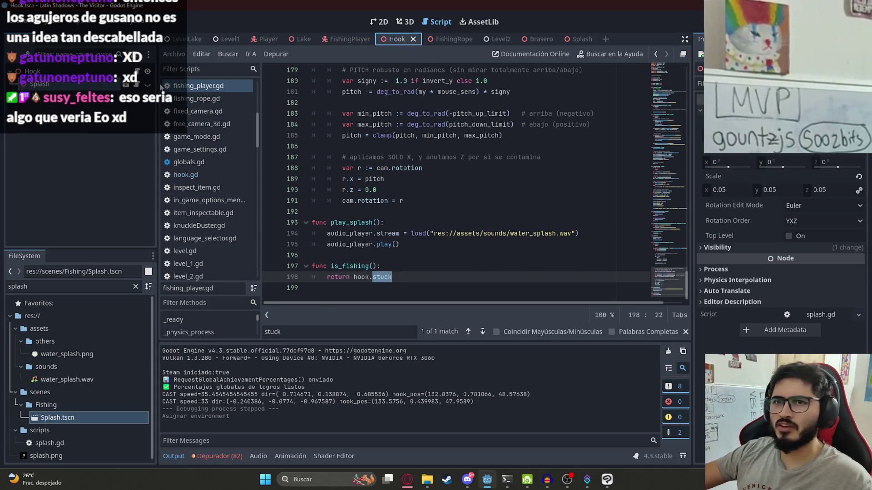
left_click(365, 135)
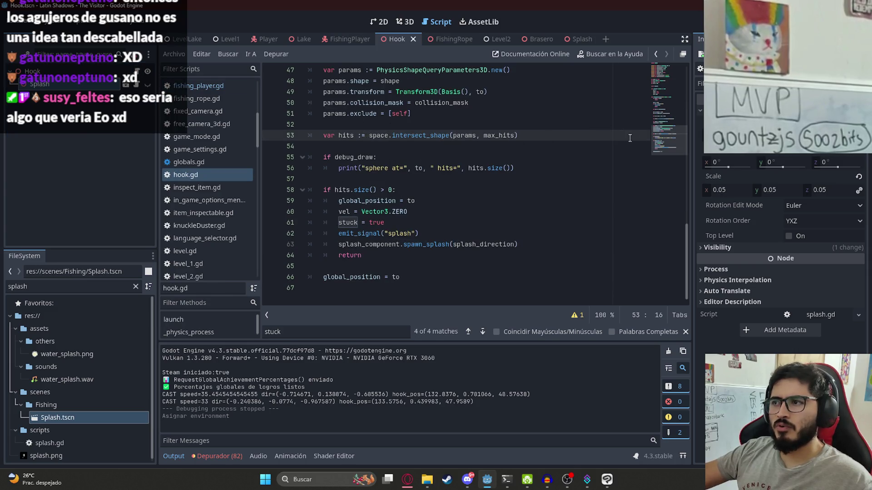
scroll(628, 138, "up", 12)
scroll(570, 147, "down", 4)
Step: Insert print(stuck) at the top of hook.gd's _physics_process and run the LevelLake scene
left_click(522, 159)
key("Return")
type("priunt")
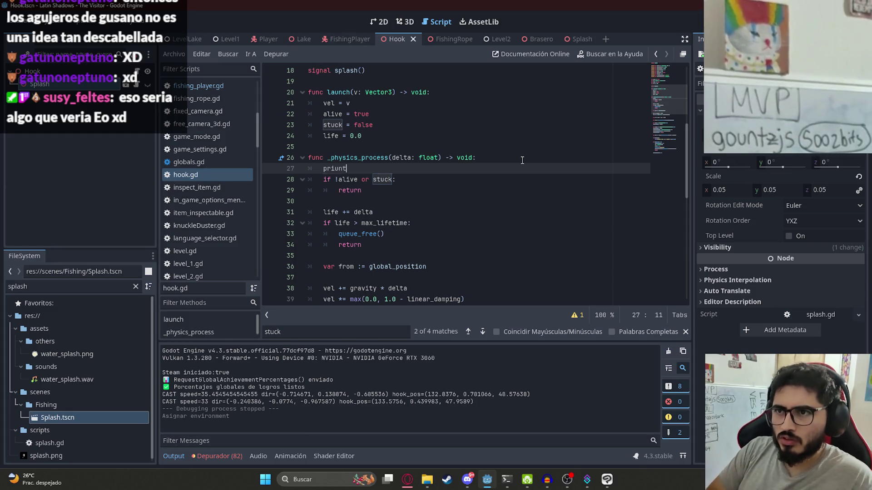
key("ctrl+space")
key("Return")
type("stuck")
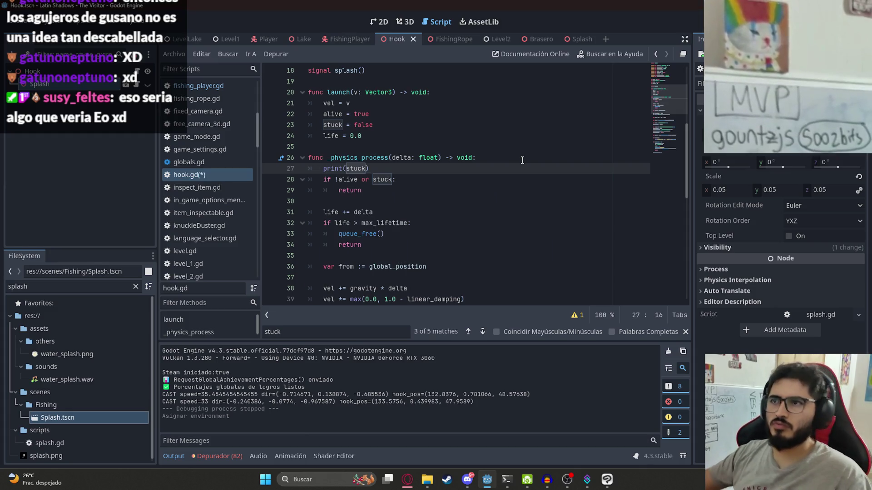
right_click(195, 36)
left_click(243, 111)
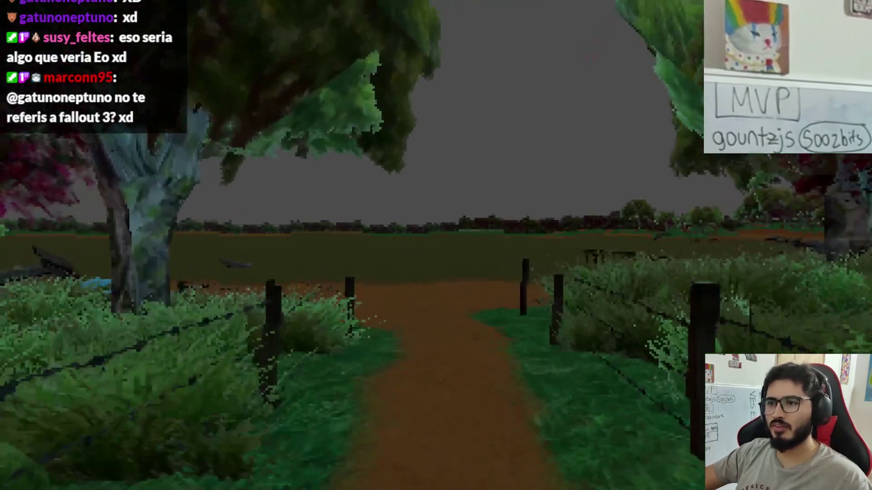
Step: Set the running game to windowed mode at 1152x648 resolution and resume play
key("Escape")
left_click(434, 184)
left_click(234, 163)
left_click(263, 222)
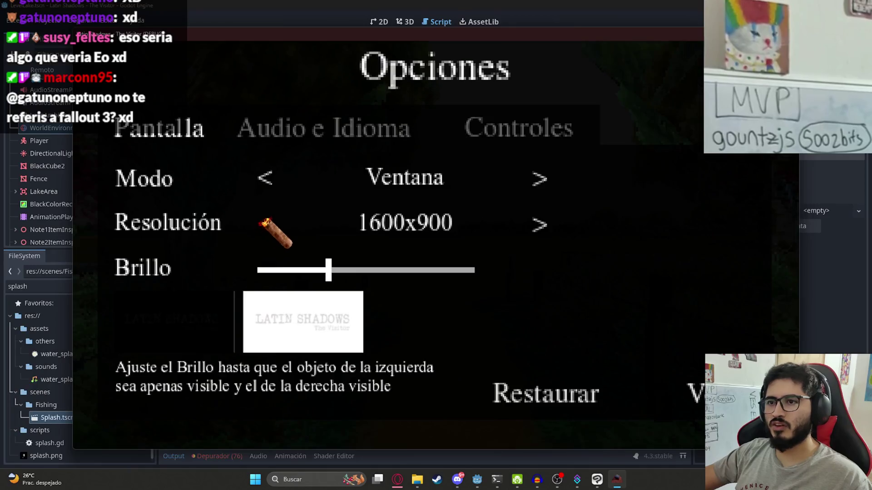
left_click(263, 222)
left_click(290, 224)
left_click(298, 224)
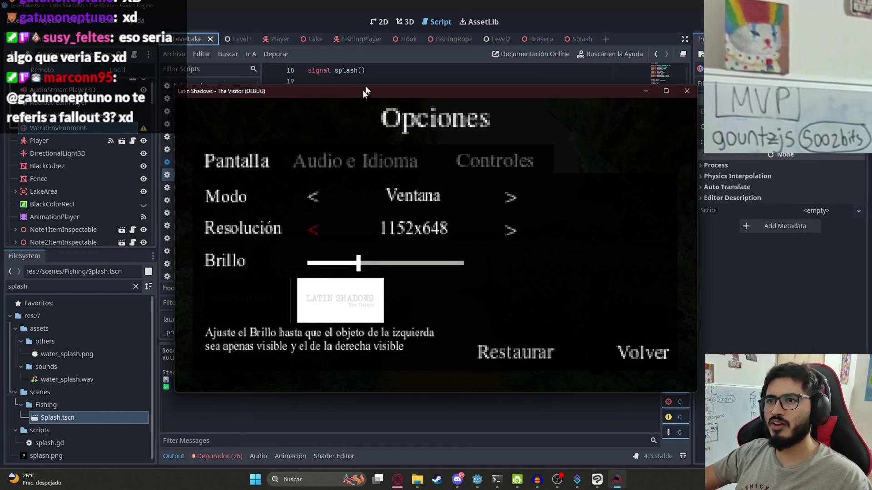
left_click(670, 297)
key("Escape")
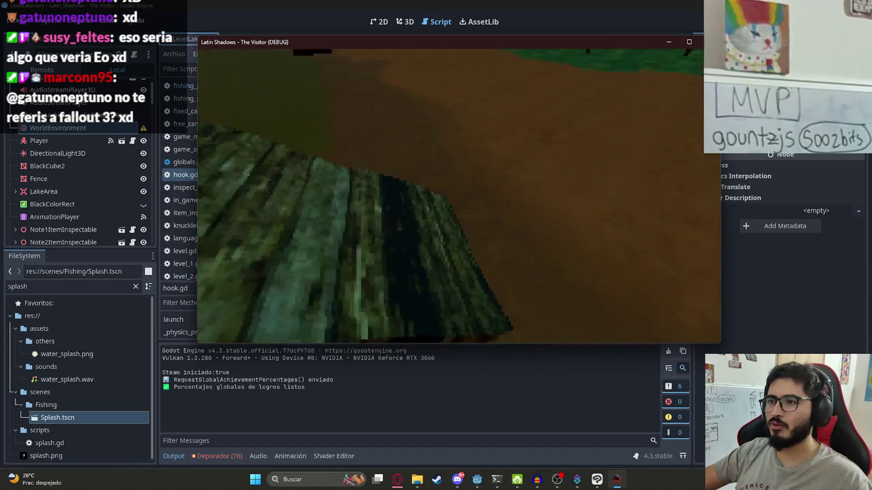
Step: Cast the fishing rod to confirm stuck prints true, then stop the game
key("e")
left_click(403, 306)
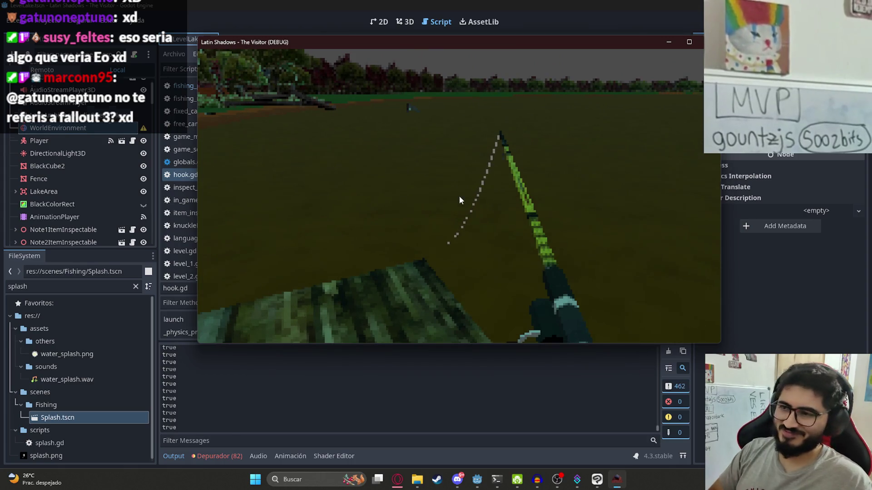
key("F8")
Step: Delete the print(stuck) debug line from hook.gd and return to FishingPlayer
left_click_drag(369, 168, 282, 168)
key("BackSpace")
key("BackSpace")
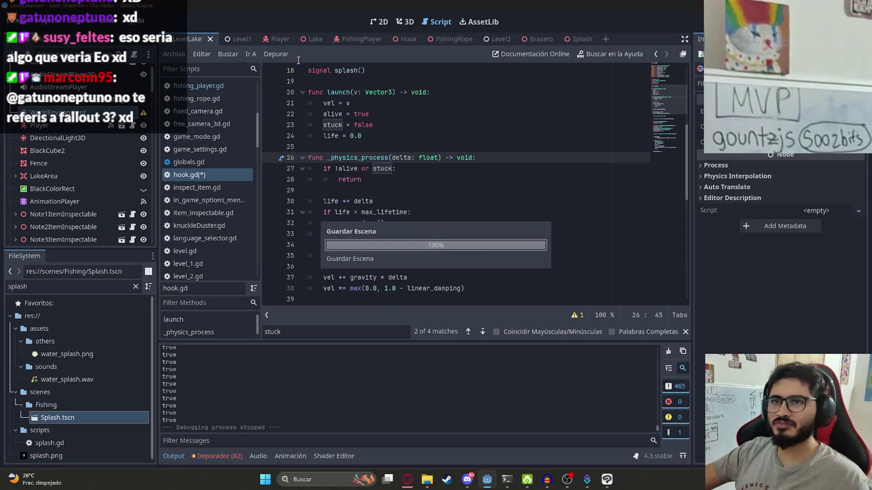
left_click(350, 39)
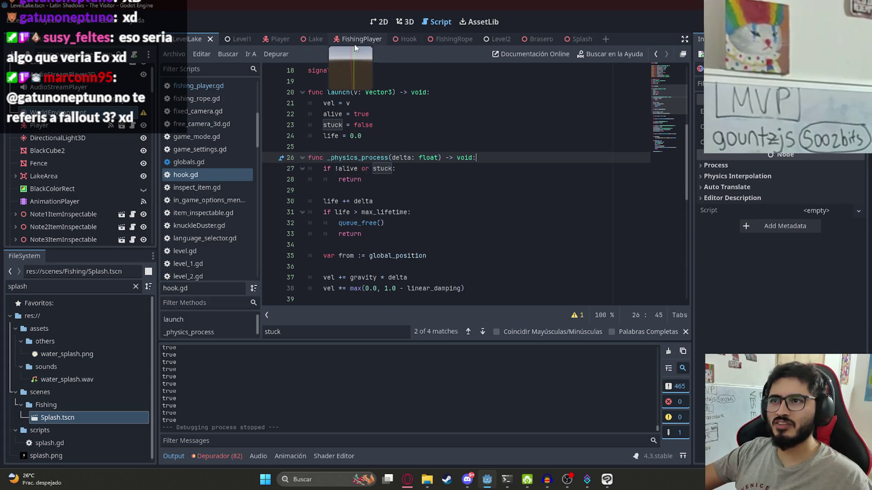
Step: Remove the trailing empty line after is_fishing() in fishing_player.gd and save
left_click(482, 181)
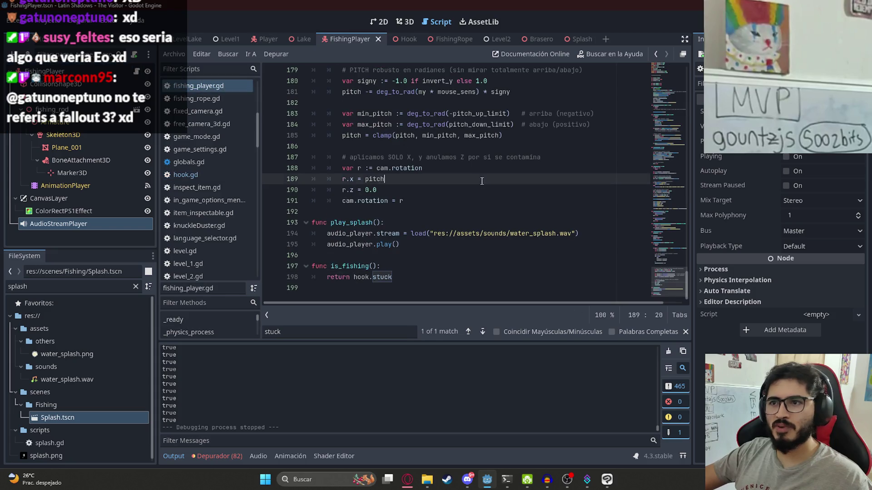
left_click(371, 273)
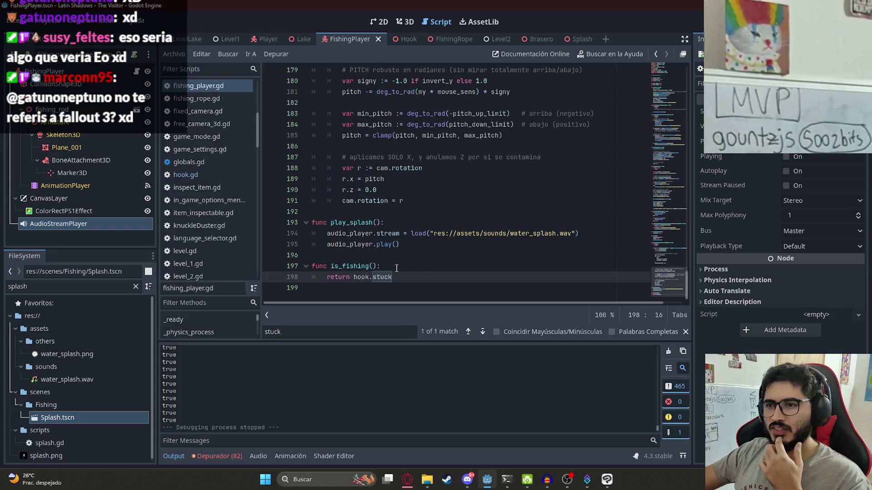
left_click_drag(397, 275, 325, 278)
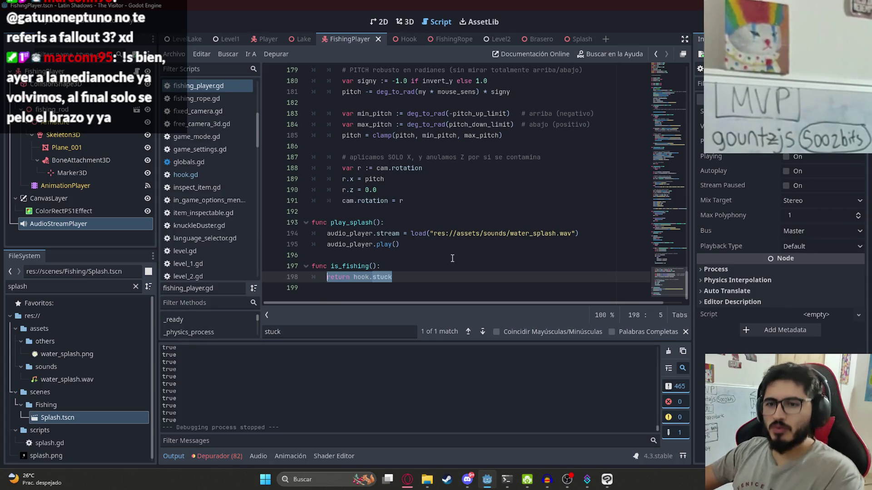
key("ctrl+End")
key("BackSpace")
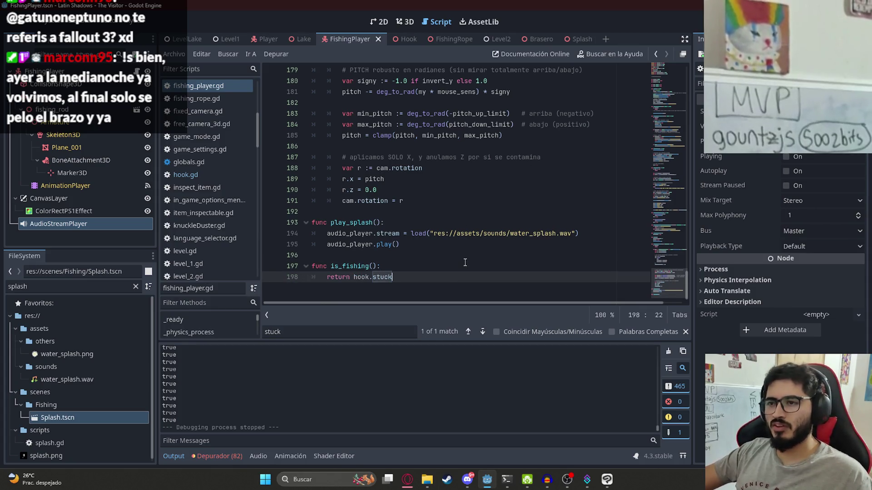
key("ctrl+s")
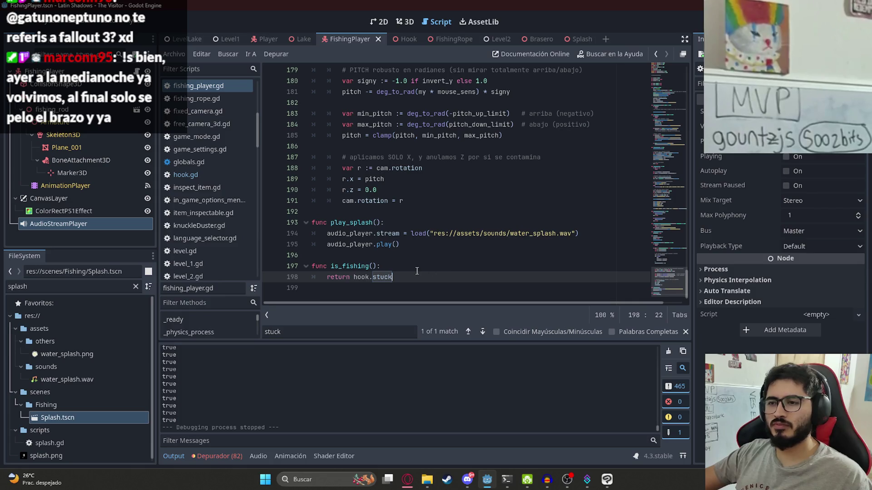
Step: Review the is_fishing function and its hook.stuck return value
right_click(412, 271)
left_click_drag(397, 234, 399, 246)
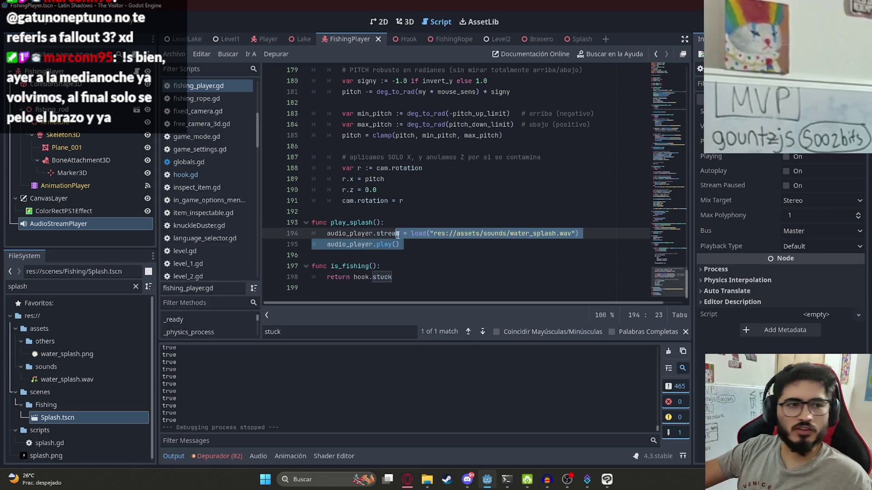
left_click(390, 266)
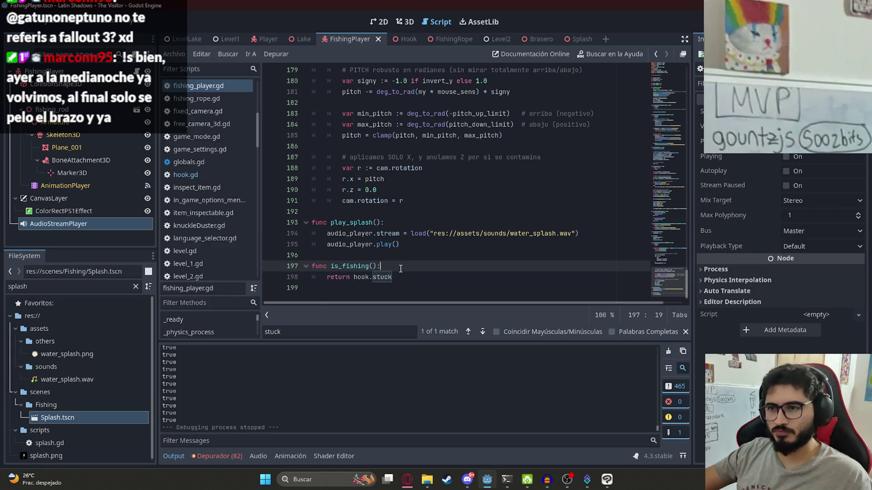
left_click_drag(393, 277, 328, 277)
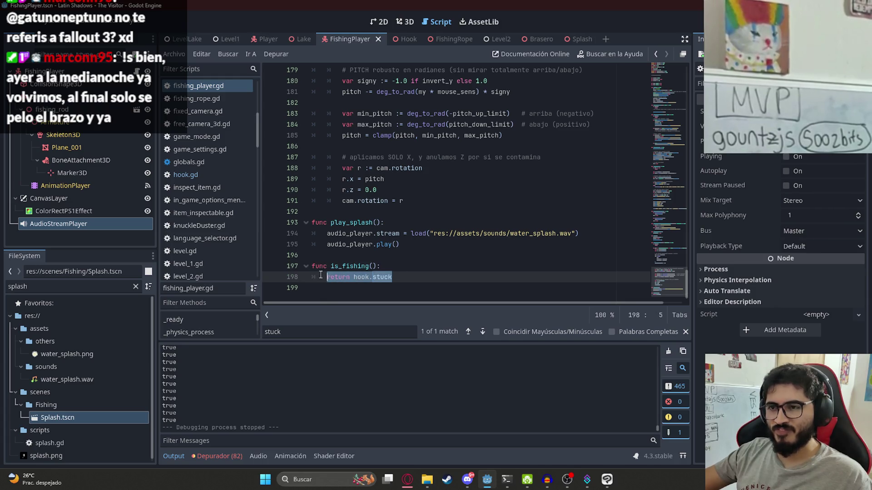
double_click(373, 267)
scroll(341, 269, "up", 5)
scroll(386, 228, "down", 5)
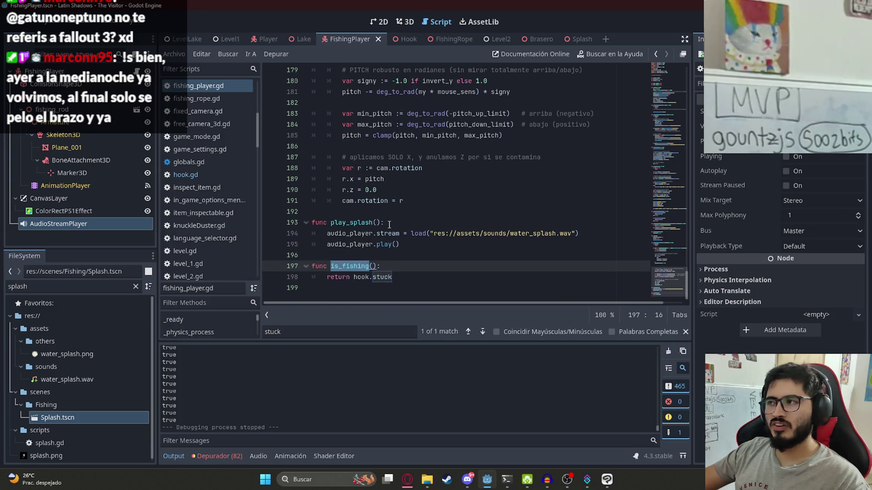
Step: Write process_fish_spawn() below is_fishing(), printing "test" inside an if is_fishing() check
left_click(401, 289)
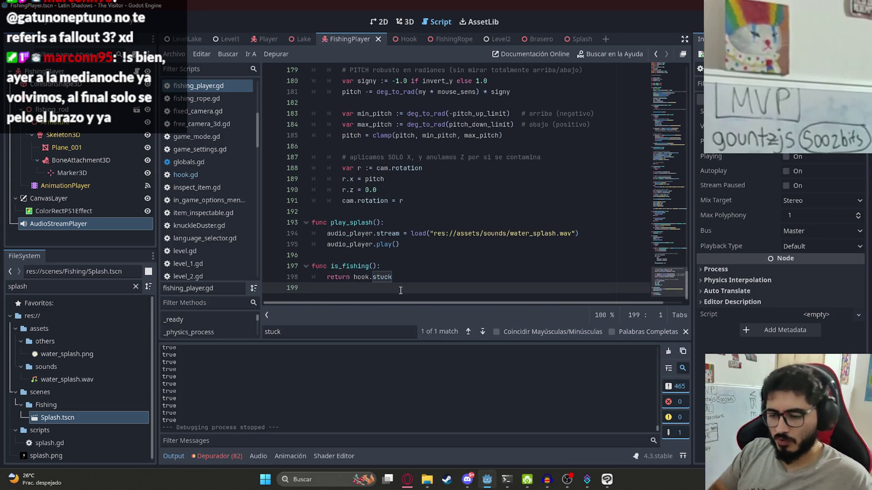
key("Return")
type("func process_fish_")
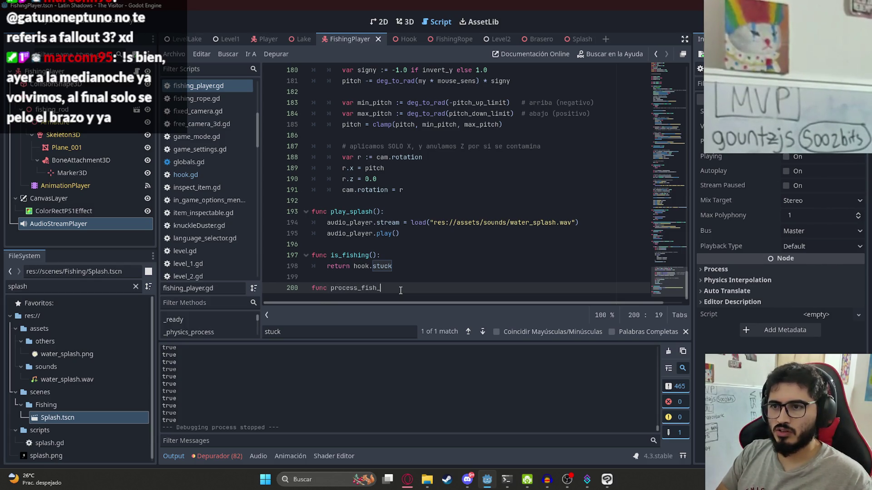
type("(")
type(":")
key("Return")
type("if")
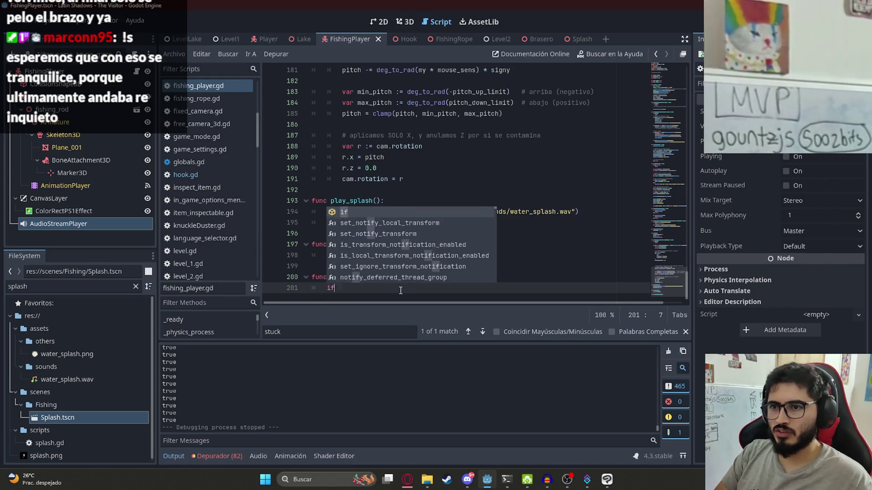
type(" is_fi")
key("Return")
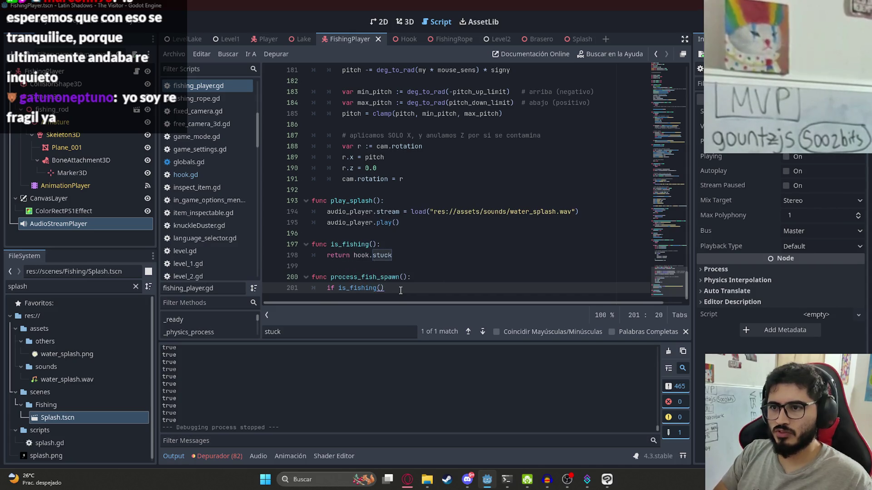
type(":")
key("Return")
type("print(\"te")
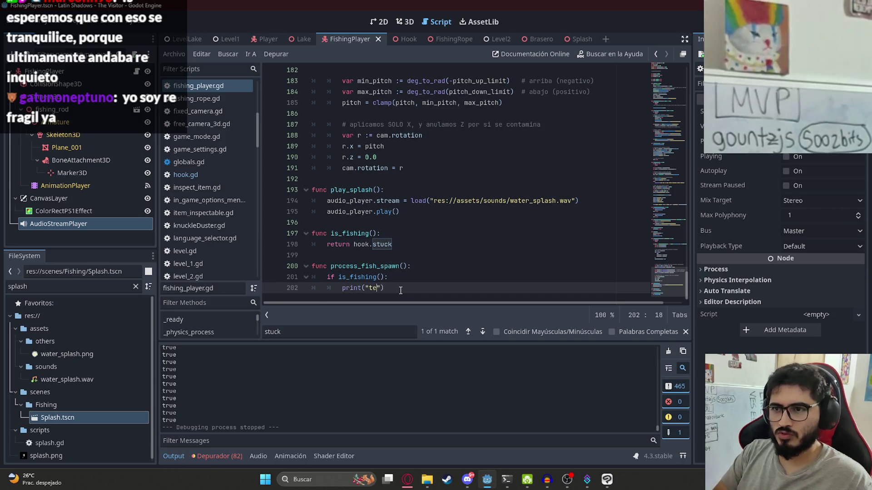
type("st")
double_click(391, 266)
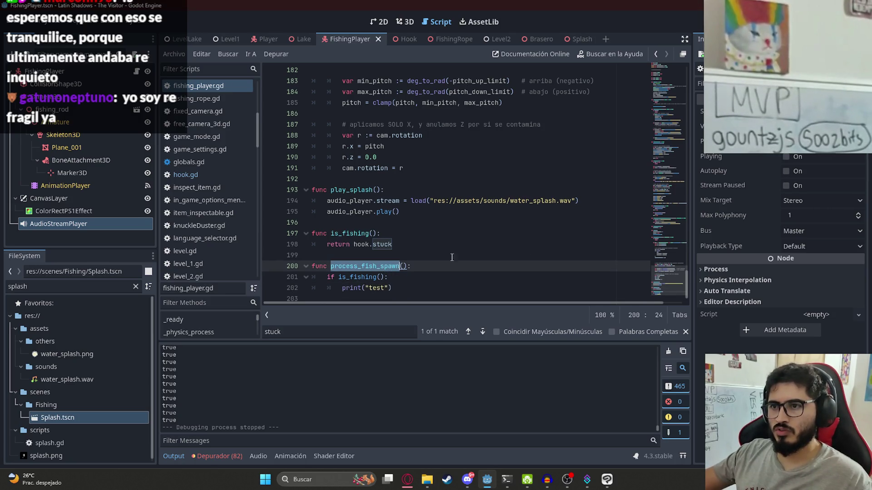
mouse_move(670, 285)
left_mouse_down()
mouse_move(669, 111)
mouse_move(671, 292)
mouse_move(670, 68)
left_mouse_up()
Step: Add a _process(delta) function above _physics_process that calls process_fish_spawn
scroll(419, 234, "down", 15)
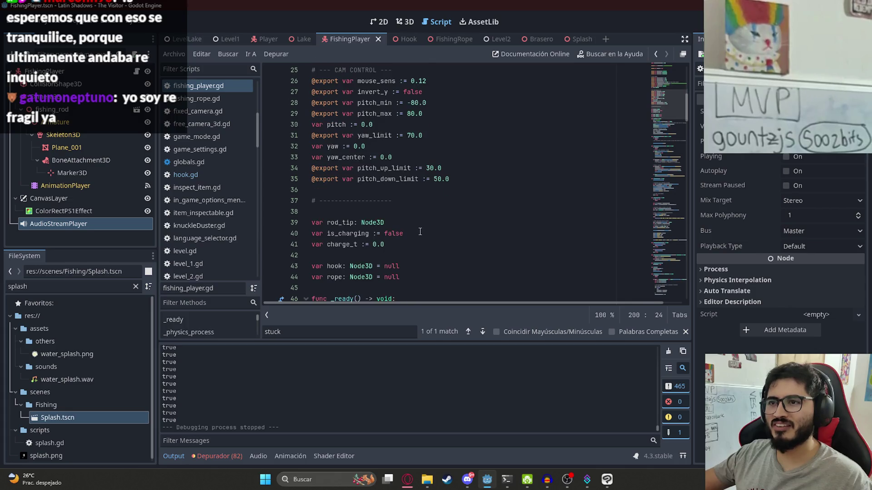
scroll(419, 233, "up", 4)
scroll(357, 235, "down", 4)
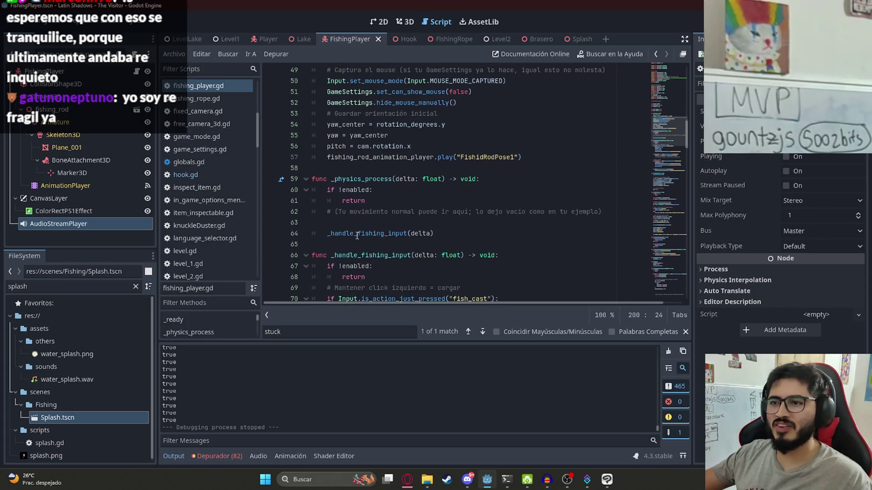
left_click(323, 168)
key("Return")
key("Return")
key("Up")
type("fun")
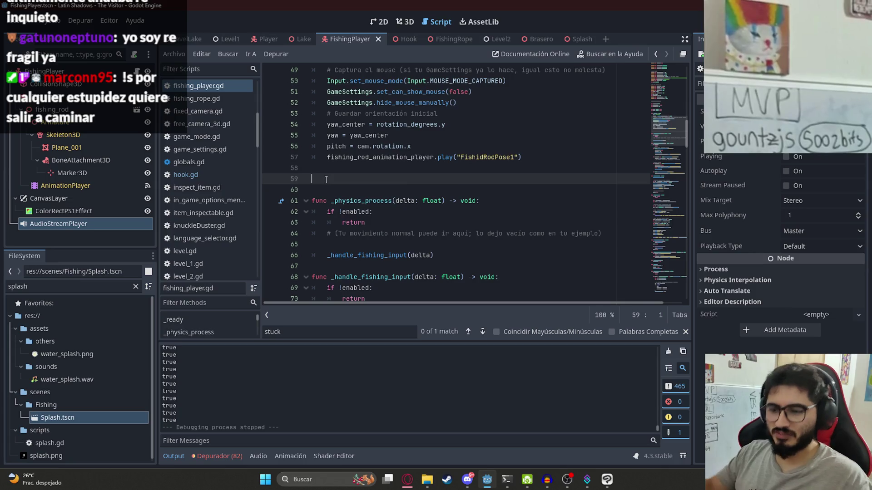
type("c _por")
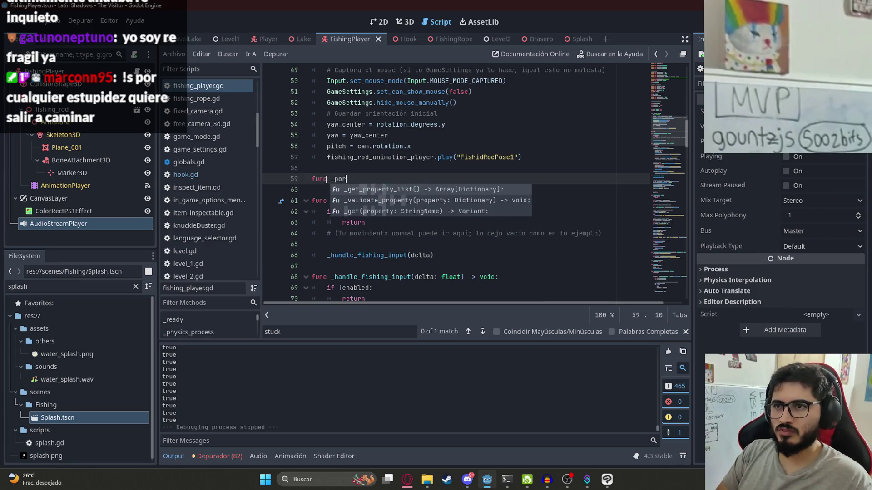
key("BackSpace")
key("BackSpace")
type("roc")
key("Return")
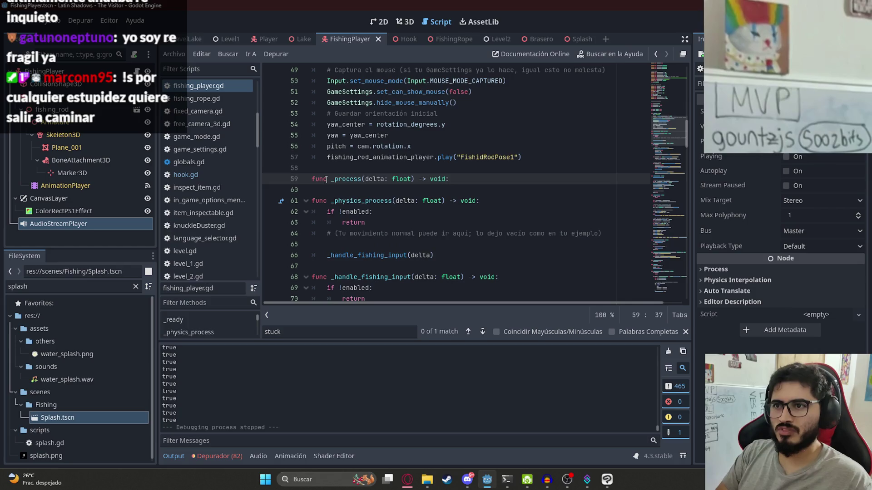
key("Return")
type("process_fish_spawn(")
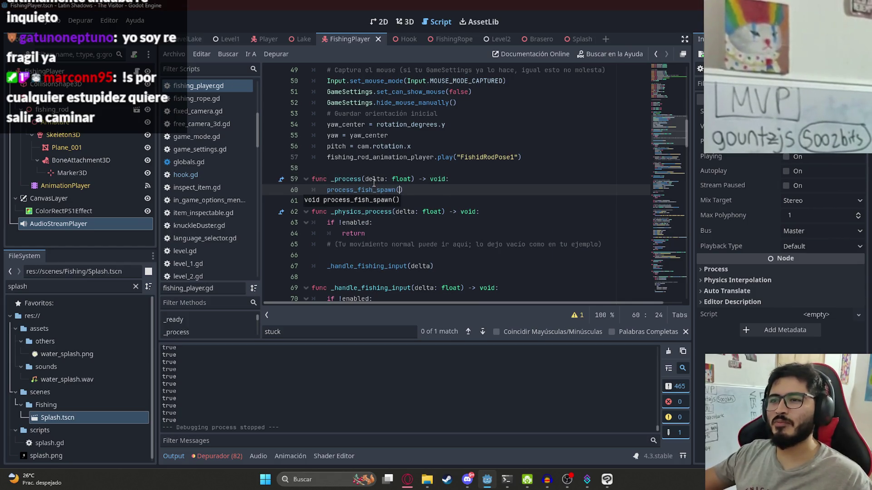
Step: Pass delta to process_fish_spawn and paste delta: float into its definition's parameters
double_click(374, 179)
left_click(397, 190)
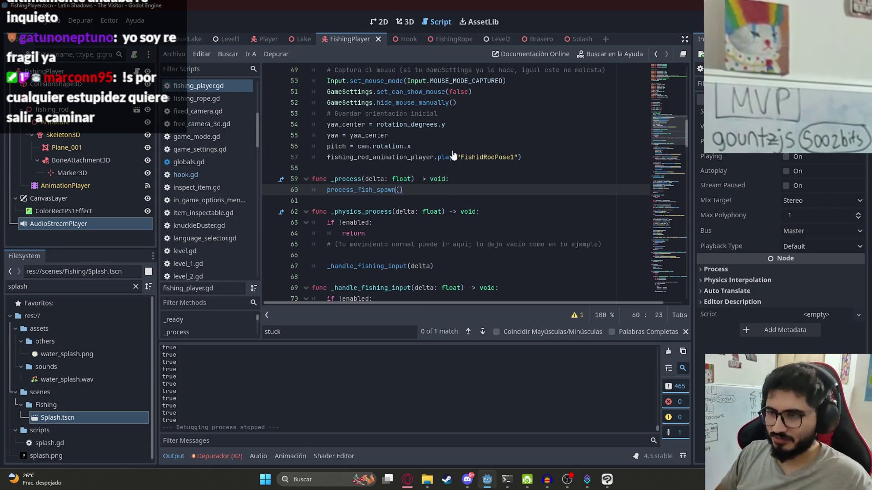
type("> fe")
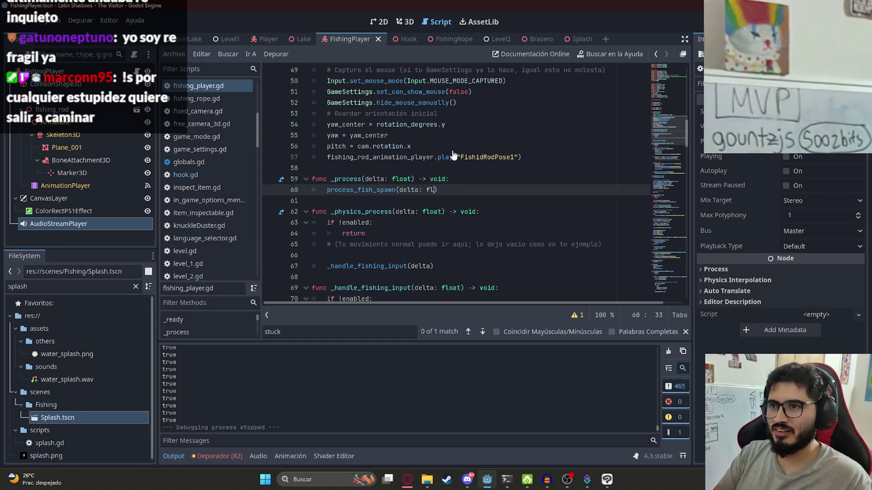
key("BackSpace")
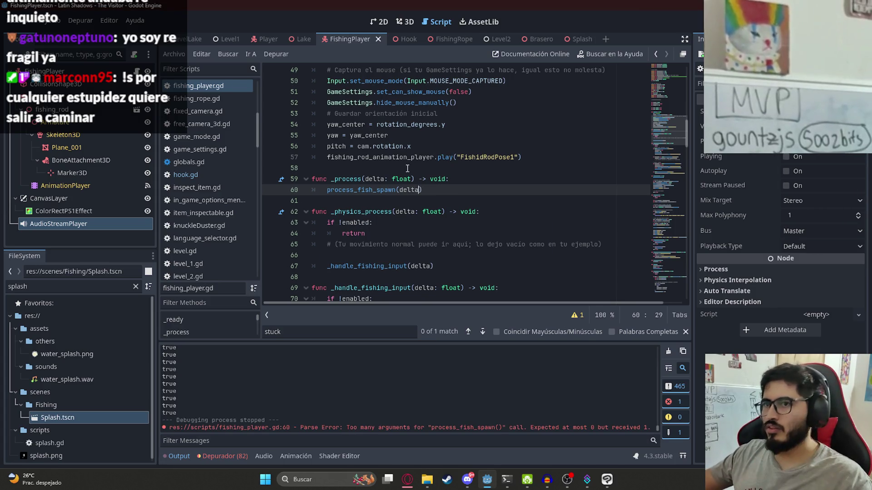
left_click_drag(409, 180, 362, 182)
key("ctrl+c")
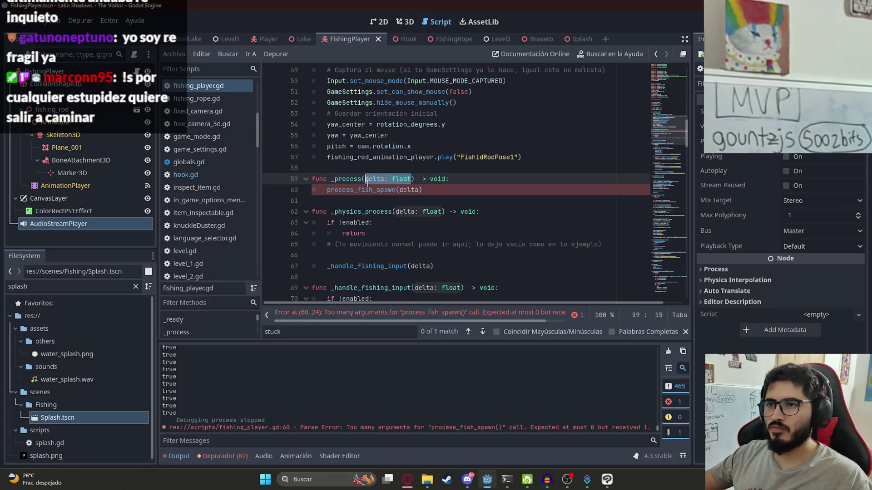
left_click(367, 190, "ctrl")
key("ctrl+v")
left_click(448, 271)
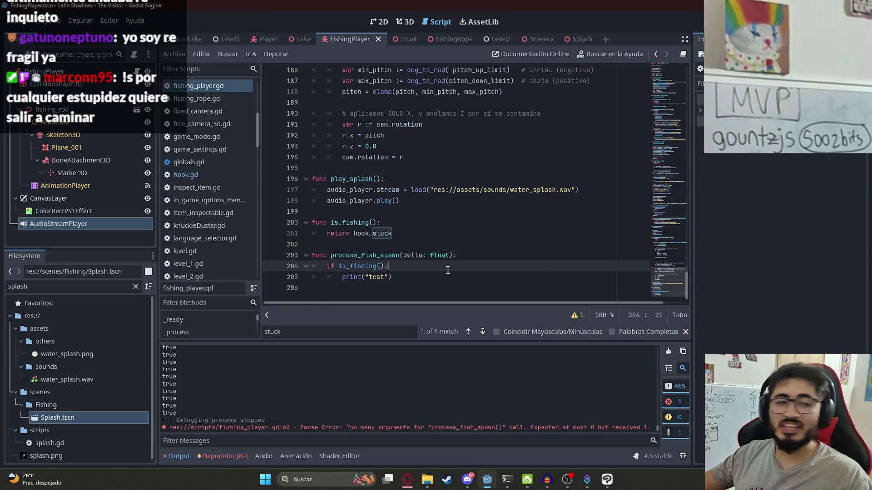
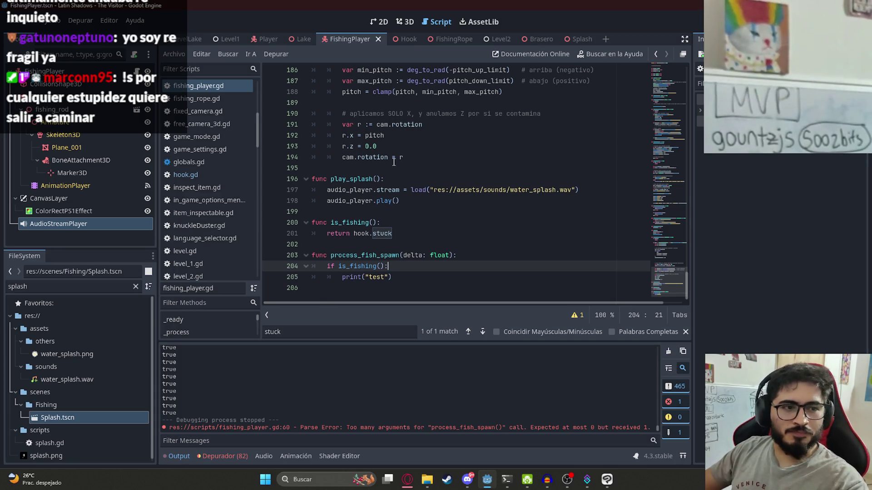
Step: Insert blank lines above func _ready and type the 'signal' keyword on line 46
double_click(361, 266)
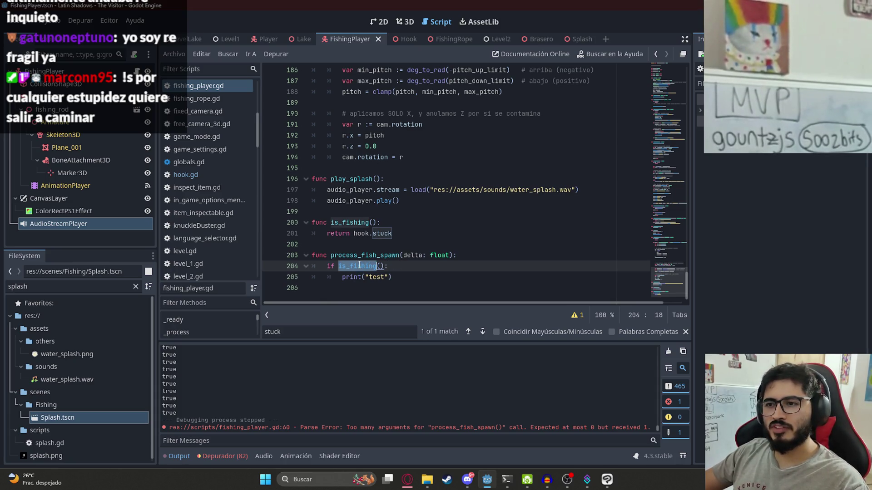
left_click(343, 278)
key("shift+End")
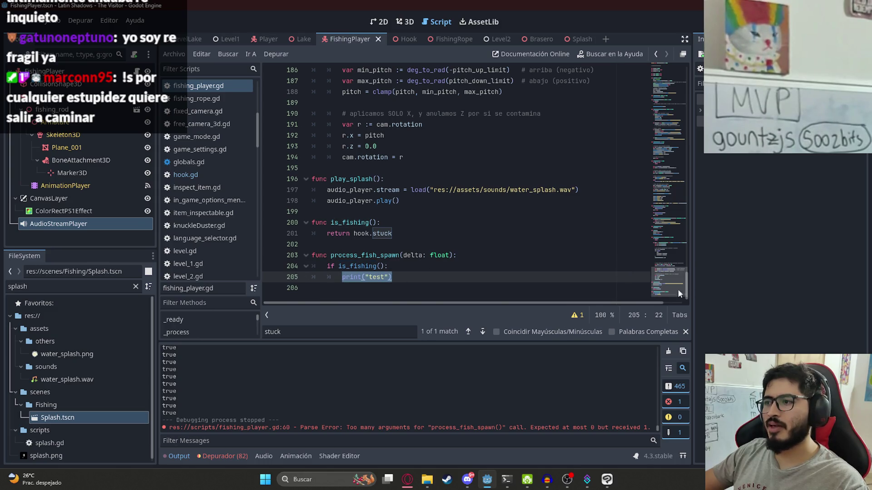
left_click(658, 110)
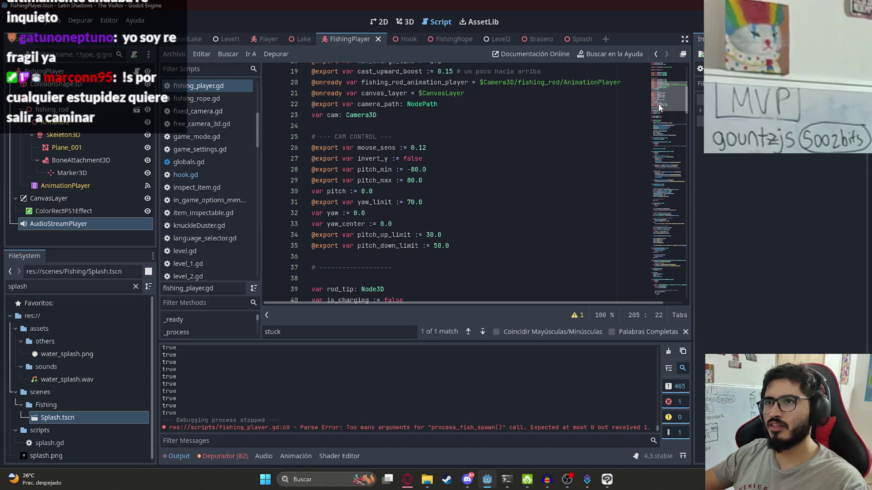
mouse_move(661, 107)
left_mouse_down()
mouse_move(659, 134)
mouse_move(659, 123)
left_mouse_up()
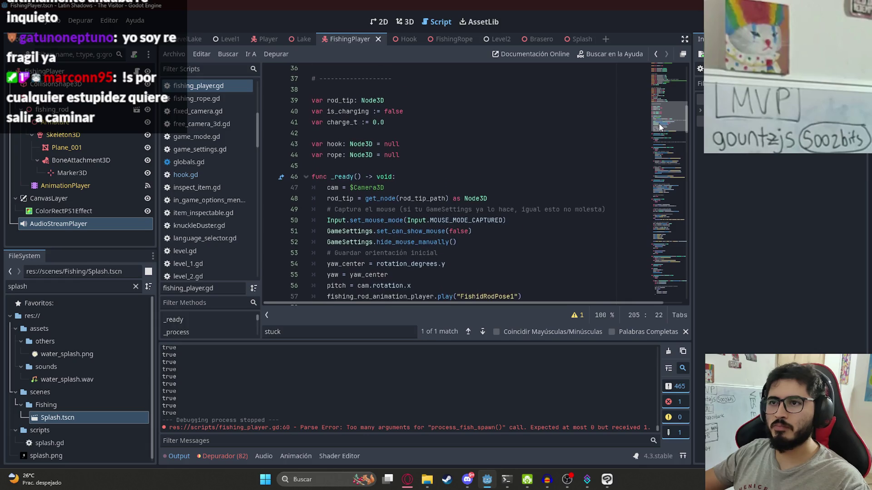
left_click(385, 164)
scroll(376, 168, "up", 1)
key("Return")
key("Return")
left_click(337, 210)
type("signal")
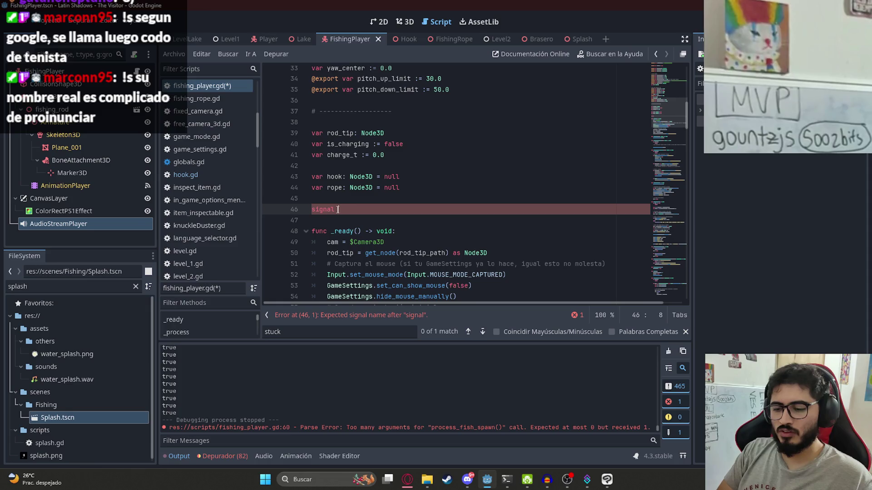
Step: Name the signal pick_fish() on line 46 and save the script
type("fis")
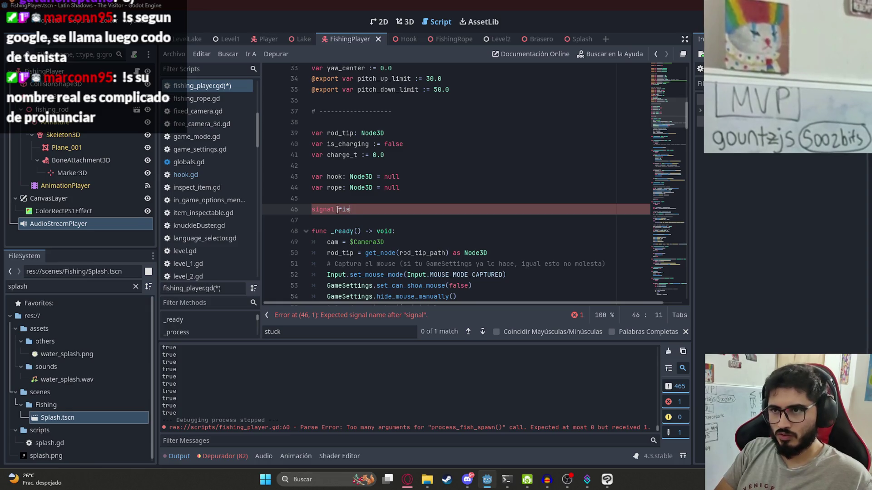
type("h_pic")
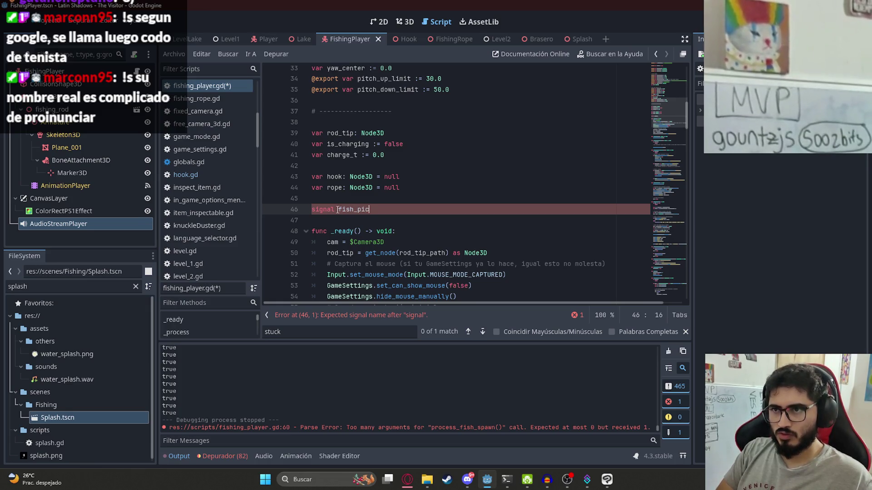
type("kable = fga")
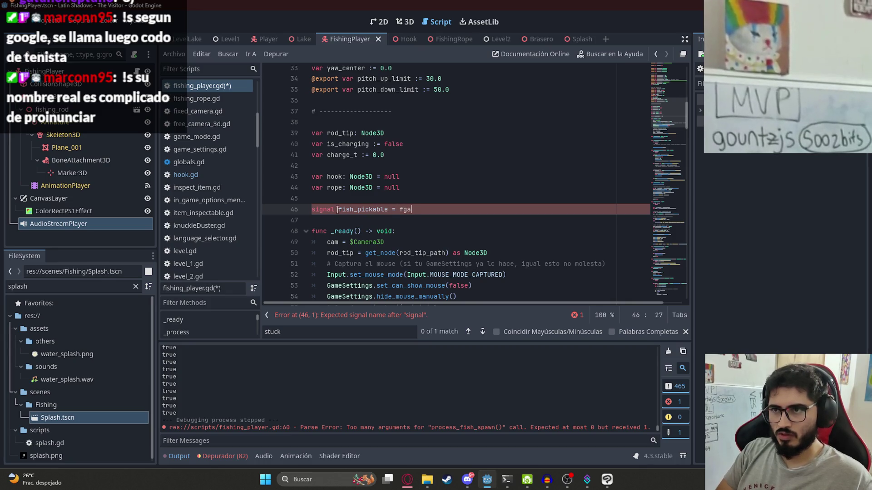
type("(")
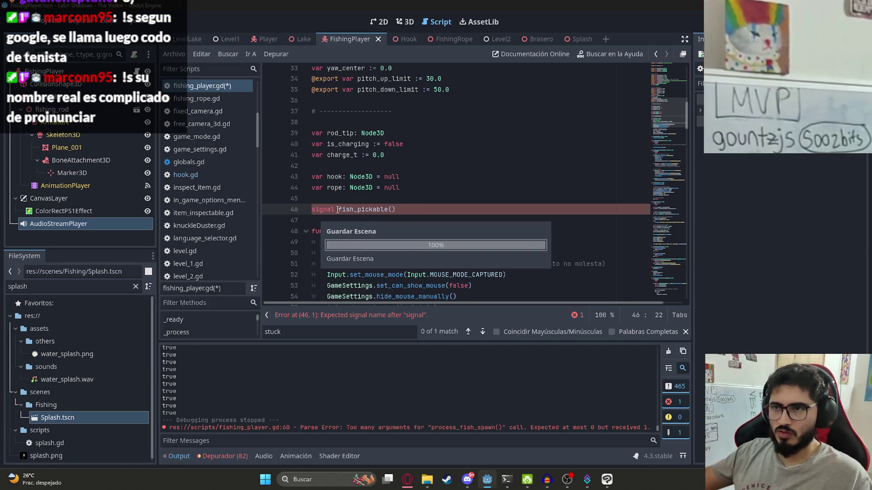
double_click(363, 210)
key("ctrl+s")
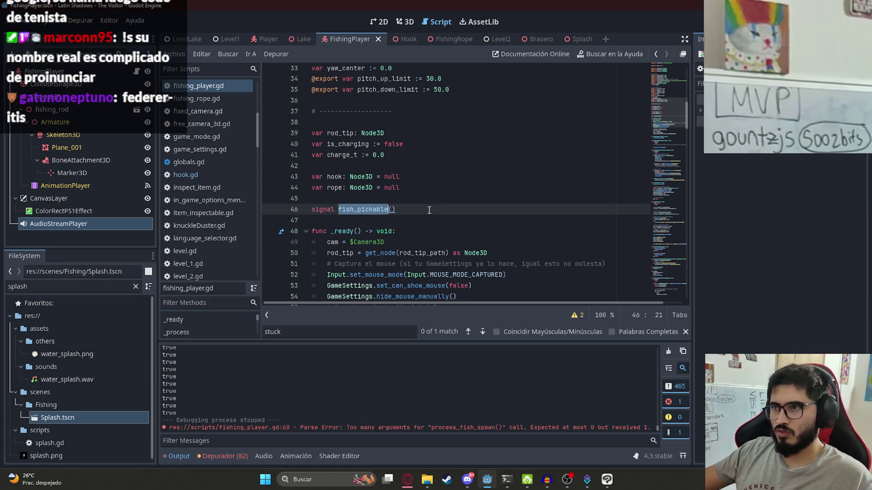
type("pick_fish")
double_click(346, 213)
Step: Replace the test print call with emit_signal("pick_fish") and save
left_click_drag(675, 104, 676, 277)
left_click_drag(391, 277, 344, 281)
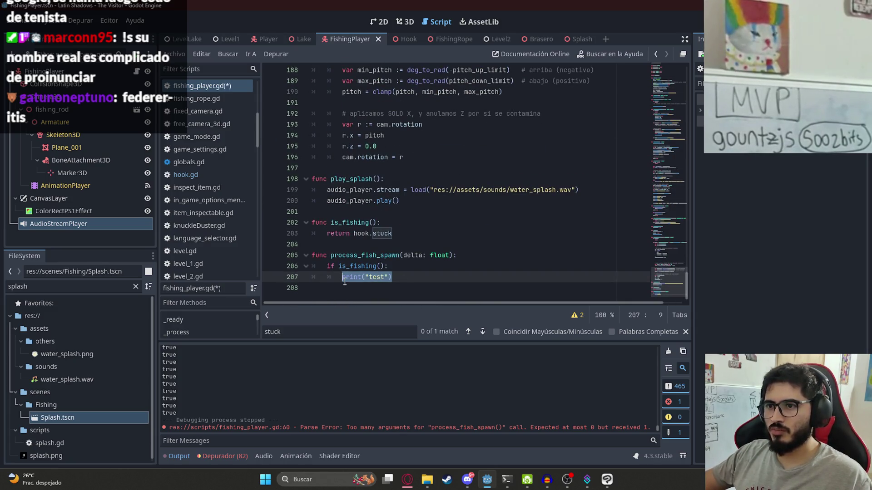
type("emit_s")
key("Return")
key("Escape")
type("\"pick_fish")
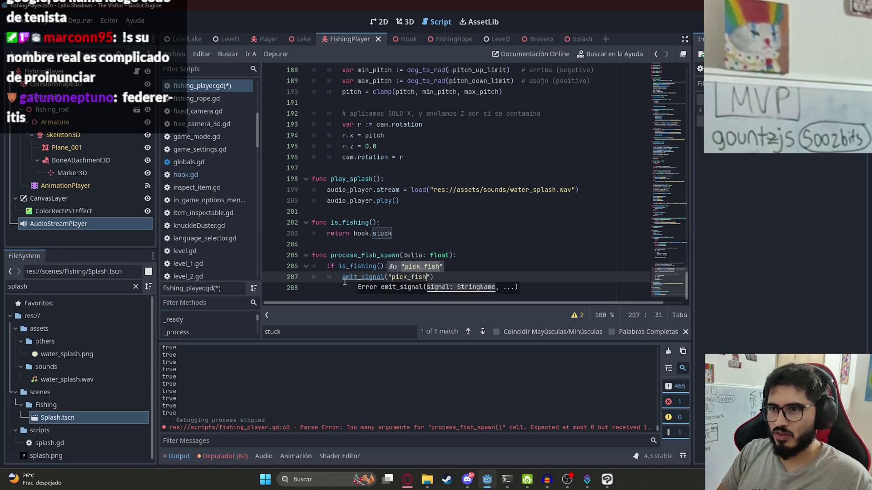
key("ctrl+s")
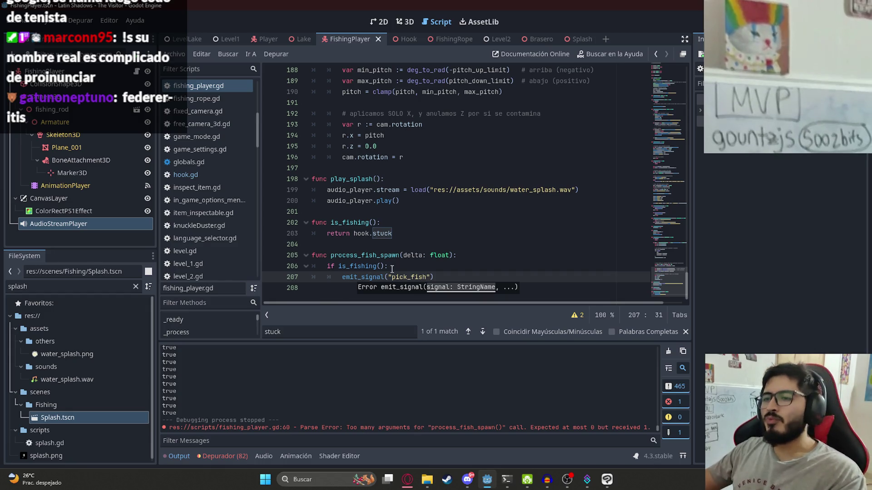
Step: Save the script, undoing stray blank lines added around the is_fishing check
key("ctrl+shift+Return")
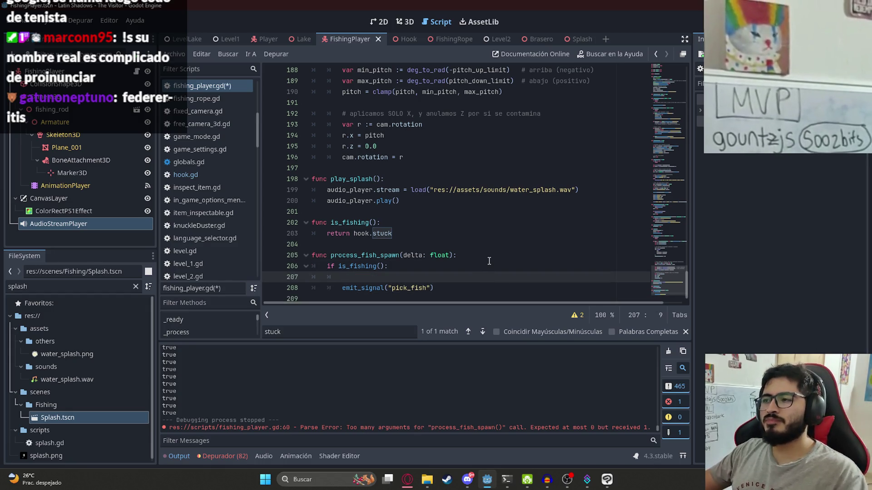
key("ctrl+z")
double_click(363, 266)
key("End")
key("ctrl+s")
key("Return")
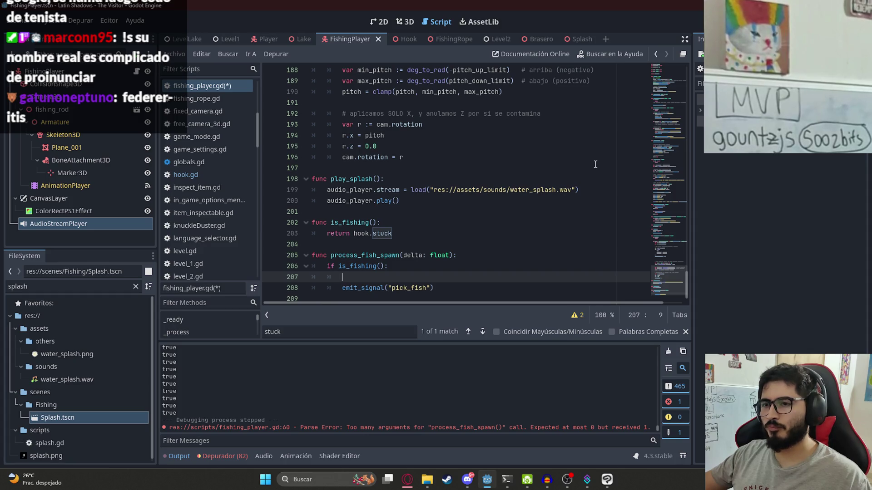
key("ctrl+z")
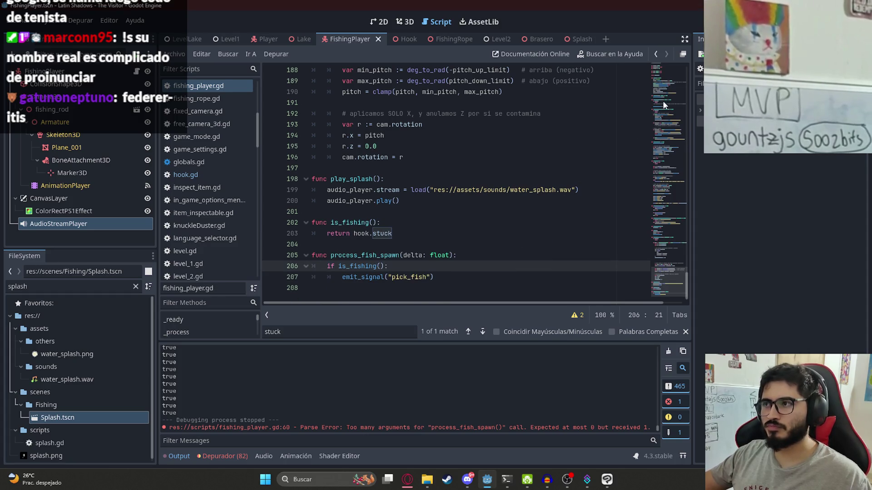
Step: Add var fishing_time = 0.0 after the rope variable
left_click(664, 80)
scroll(664, 80, "up", 5)
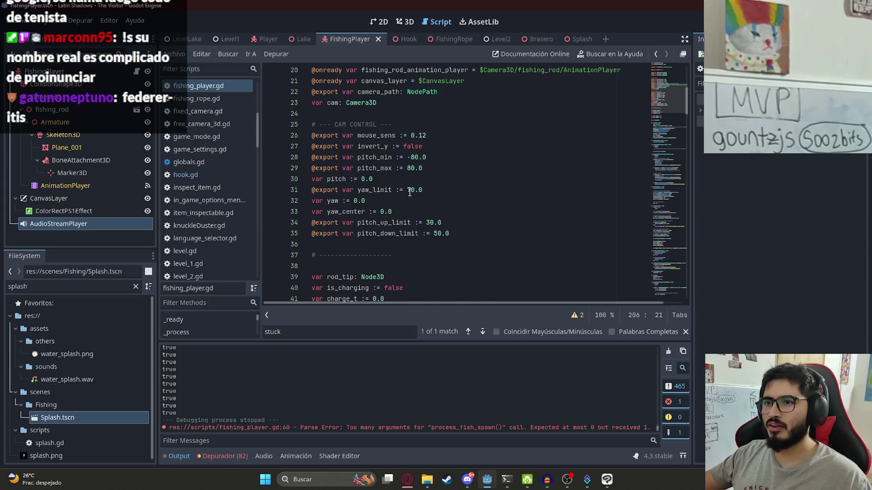
scroll(413, 190, "down", 5)
left_click(401, 175)
key("Return")
key("Return")
type("var fishing_time = 0.0")
key("Return")
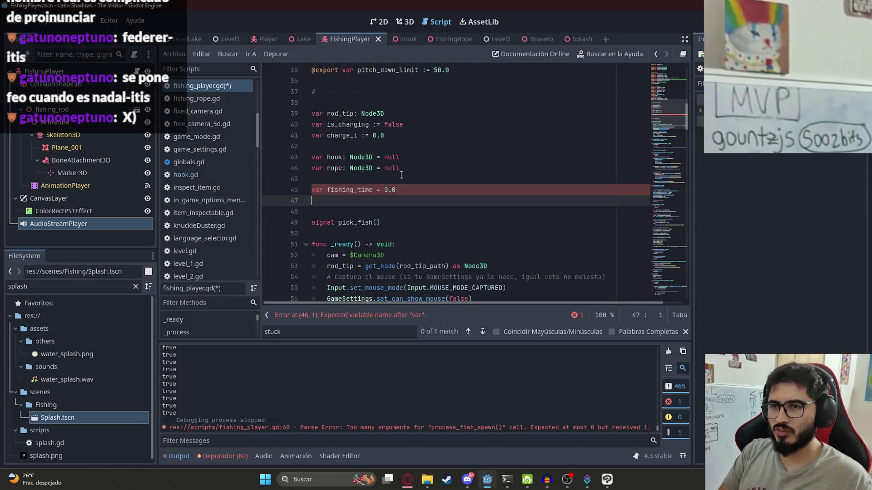
key("BackSpace")
Step: Add const MAX_FISHING_TIME = 5.0 below the TIME_TO_LAUNCH_ROPE constant
scroll(401, 175, "up", 11)
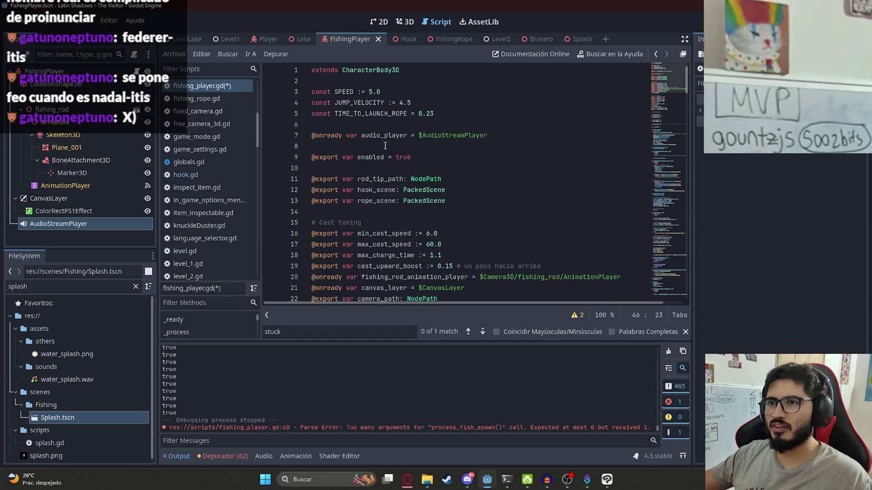
left_click(443, 109)
key("Return")
type("const ")
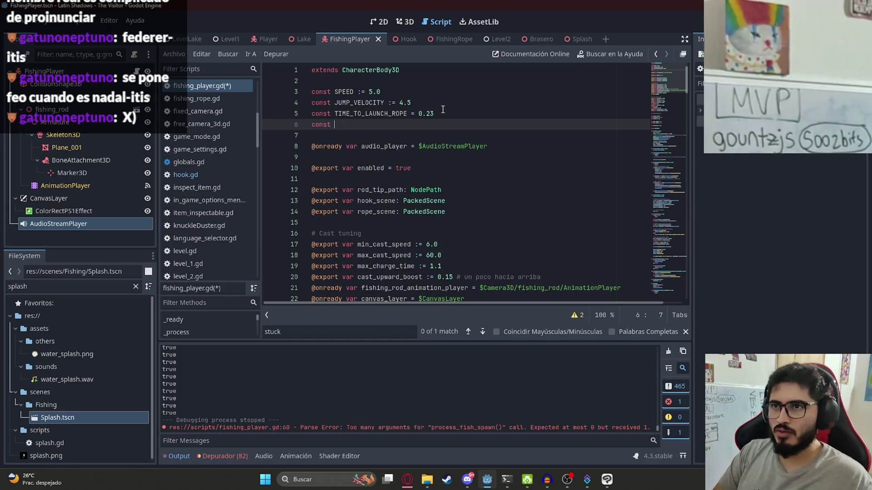
type("MAX_FISH")
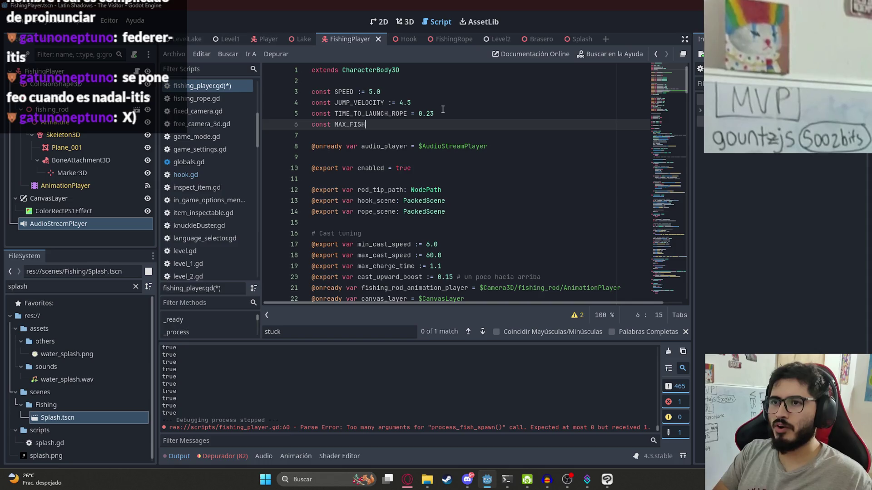
type("ING_TIME =")
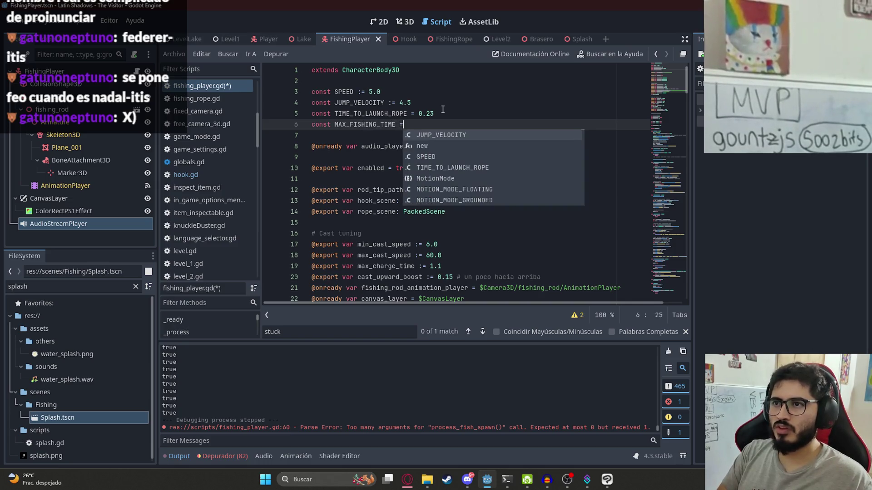
type(" 5.0")
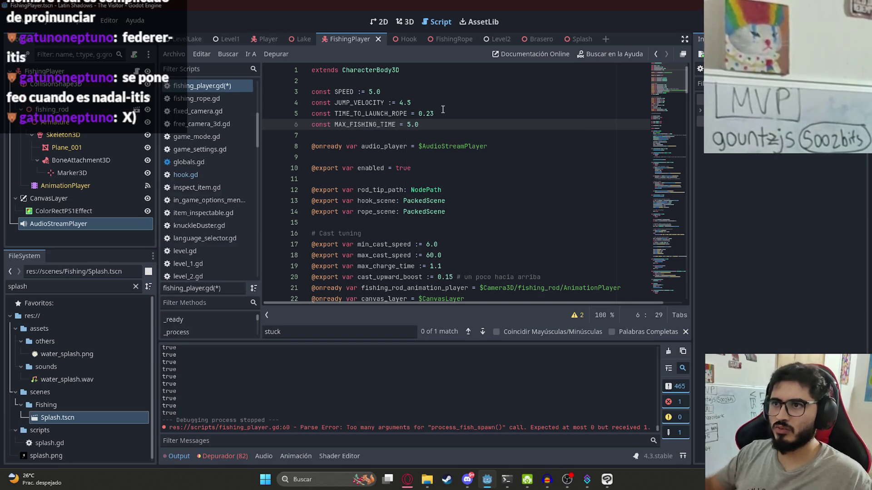
double_click(379, 125)
scroll(666, 95, "down", 3)
scroll(666, 95, "down", 20)
Step: Add fishing_time += delta inside the is_fishing check
left_click(411, 267)
key("Return")
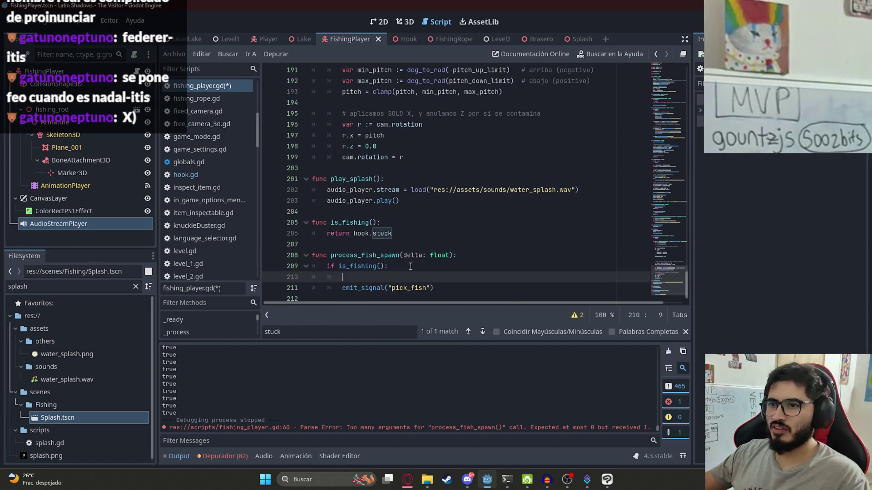
type("fish")
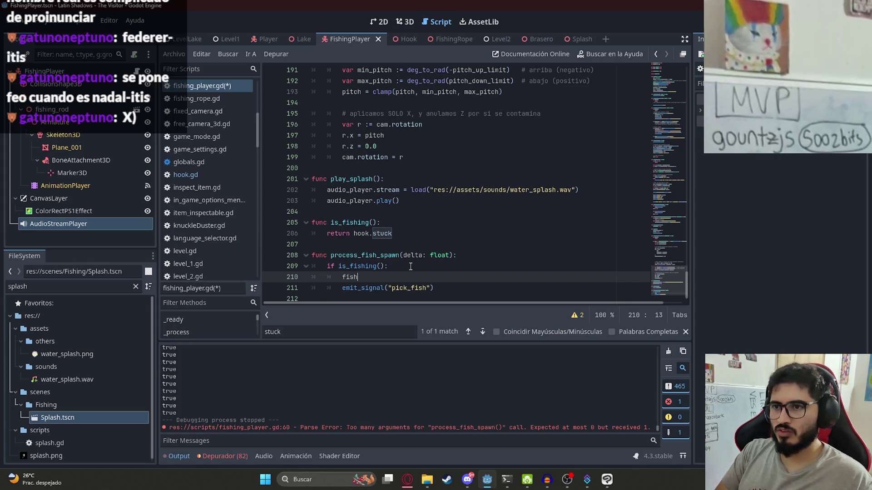
type("ing_time -")
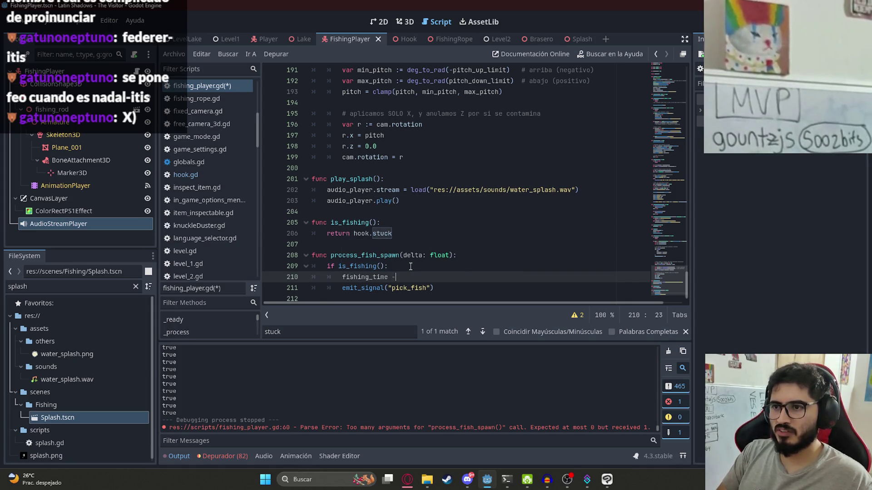
key("BackSpace")
key("BackSpace")
type("+=")
key("BackSpace")
key("BackSpace")
key("BackSpace")
type("+")
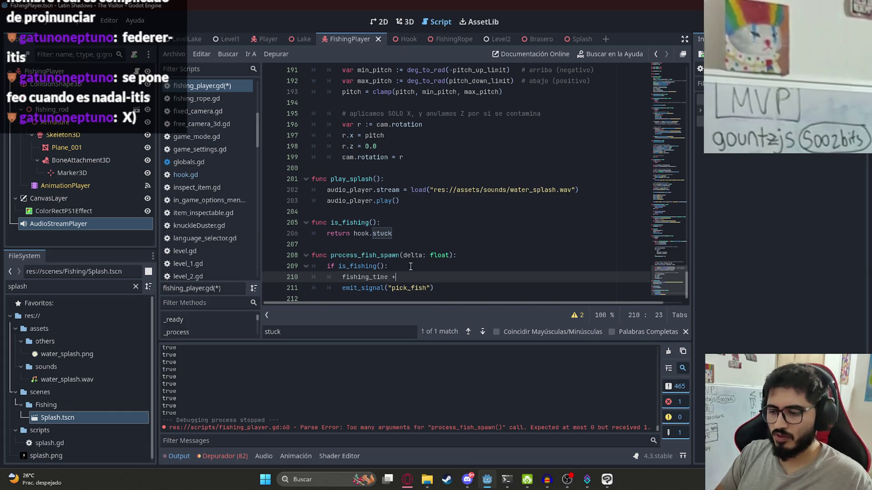
type("= get_pos")
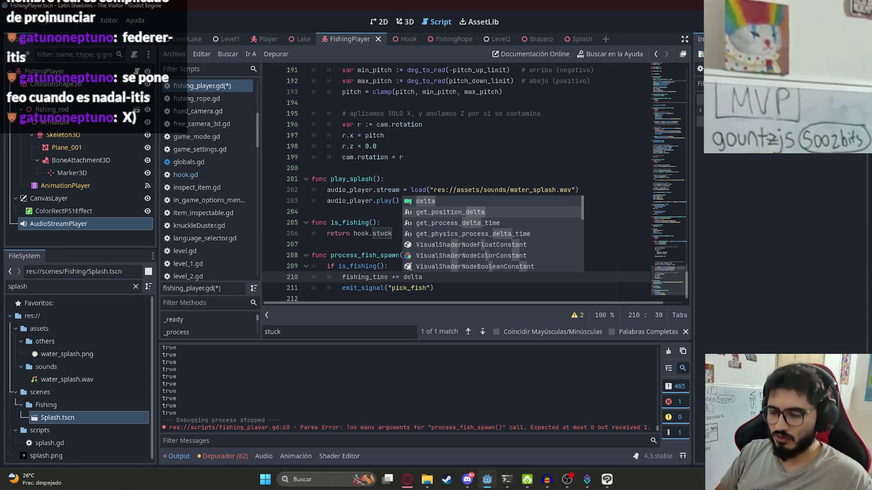
key("Return")
key("ctrl+z")
key("ctrl+z")
key("ctrl+z")
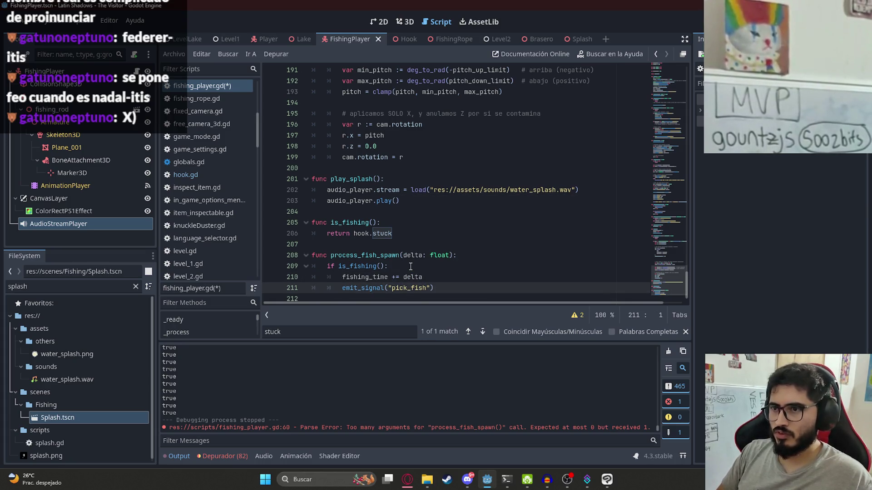
Step: Add an else branch setting fishing_time = 0.0 and save
key("Down")
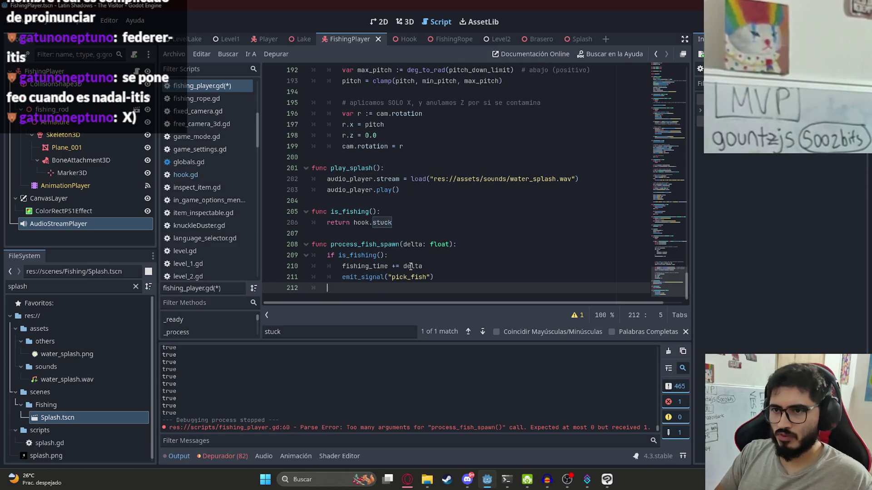
type("else:")
key("Return")
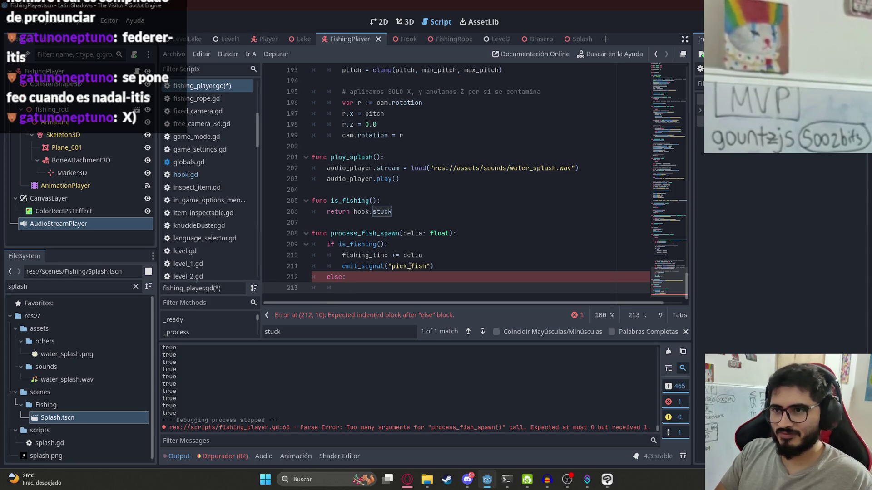
type("fish")
key("Down")
key("Return")
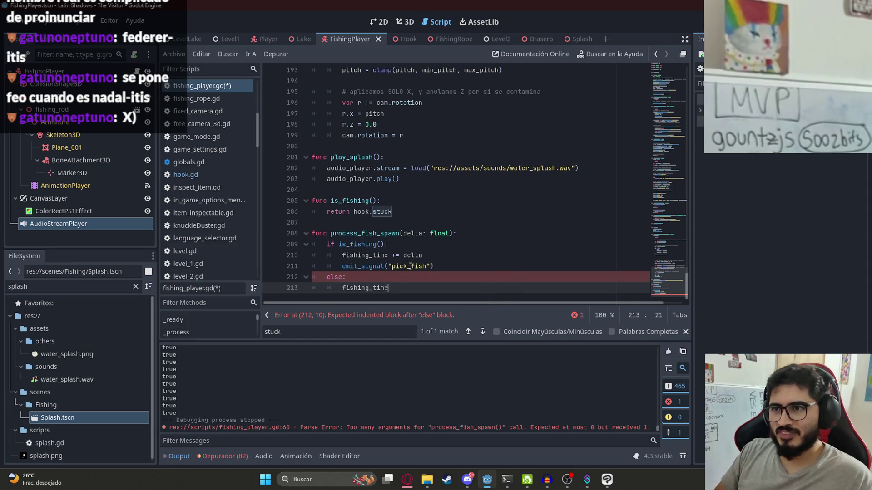
type(" = 0.0")
key("ctrl+s")
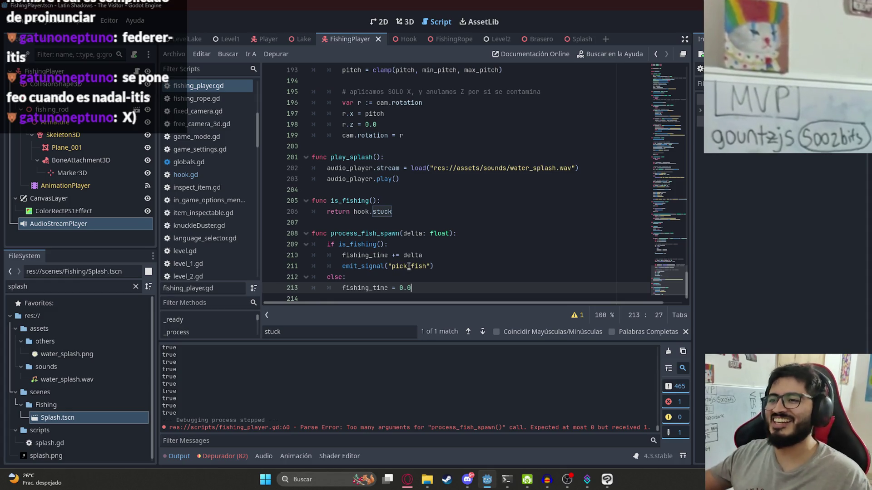
Step: Add 'if fishing_time > MAX_FISHING_TIME:' below the timer increment
double_click(380, 255)
left_click(479, 254)
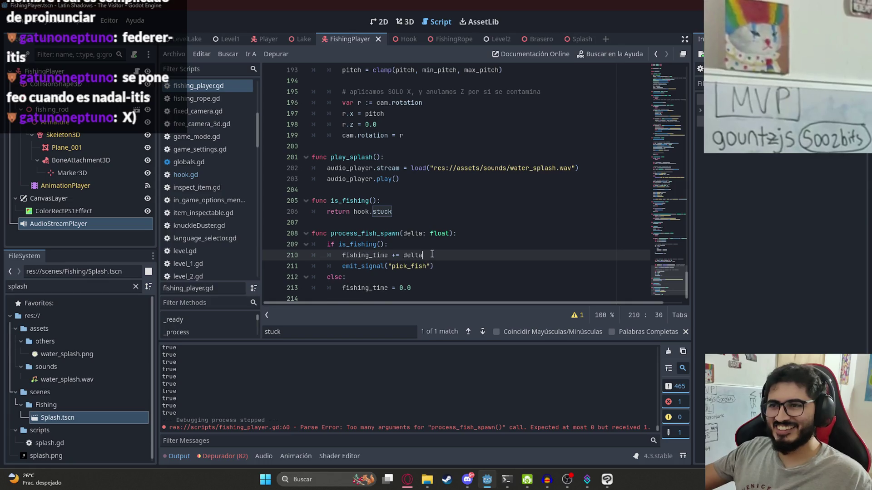
key("Return")
key("BackSpace")
type("if fish")
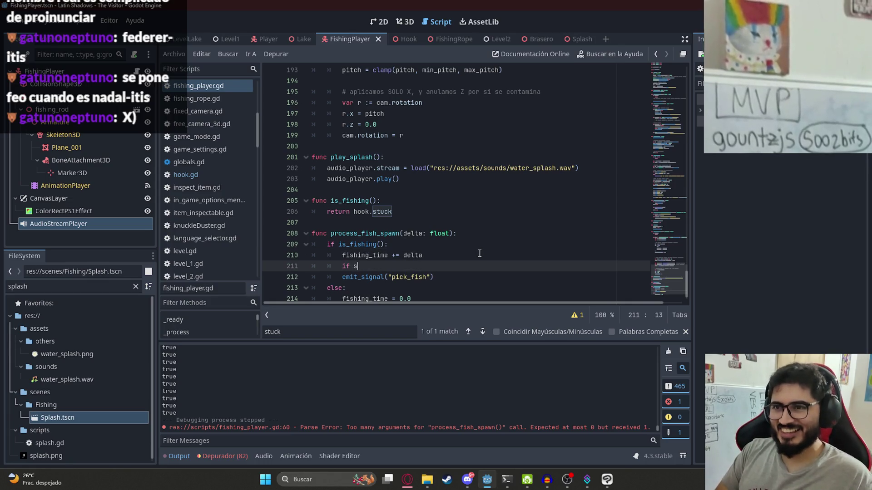
type("ing_time ")
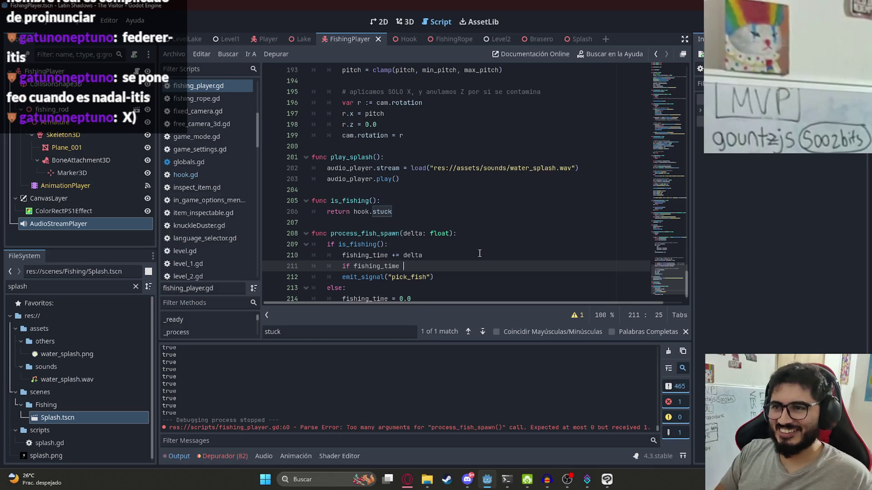
type("> TI")
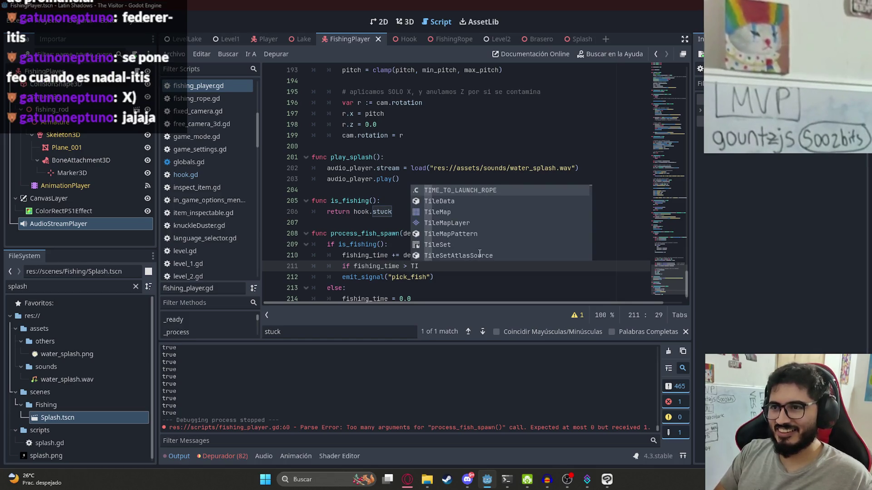
key("BackSpace")
key("BackSpace")
type("M")
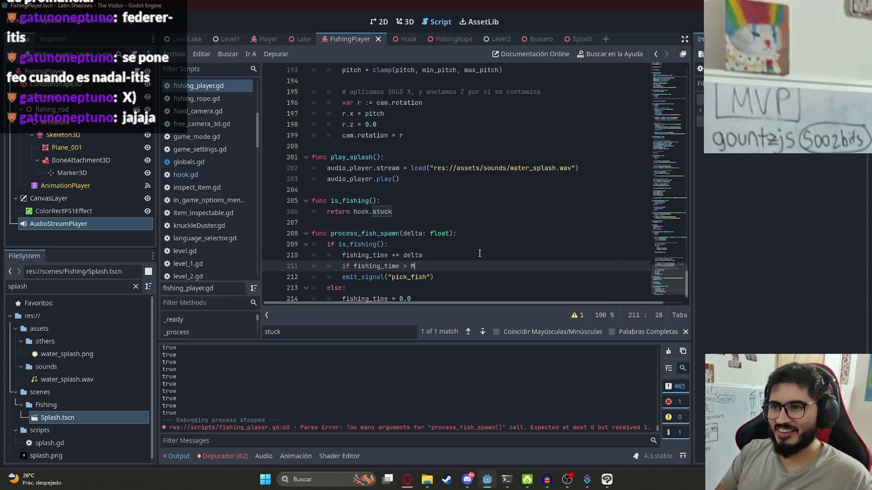
key("Return")
type(":")
key("Return")
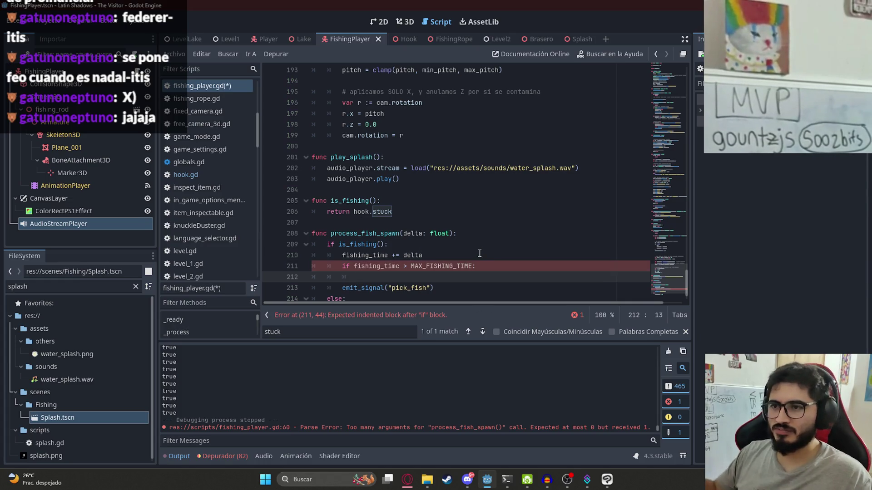
Step: Put a fishing_time reset and the indented emit_signal inside the time check, then save
scroll(455, 238, "down", 1)
left_click_drag(432, 275, 342, 277)
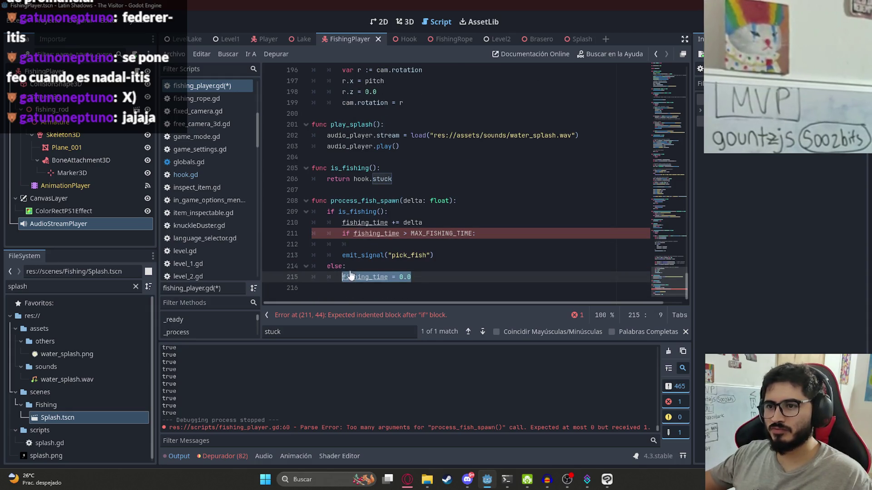
key("ctrl+c")
key("Up")
key("Up")
key("Up")
key("ctrl+v")
left_click(348, 255)
key("Tab")
key("ctrl+s")
Step: Search the script for pick_fish to reach its signal declaration
double_click(382, 242)
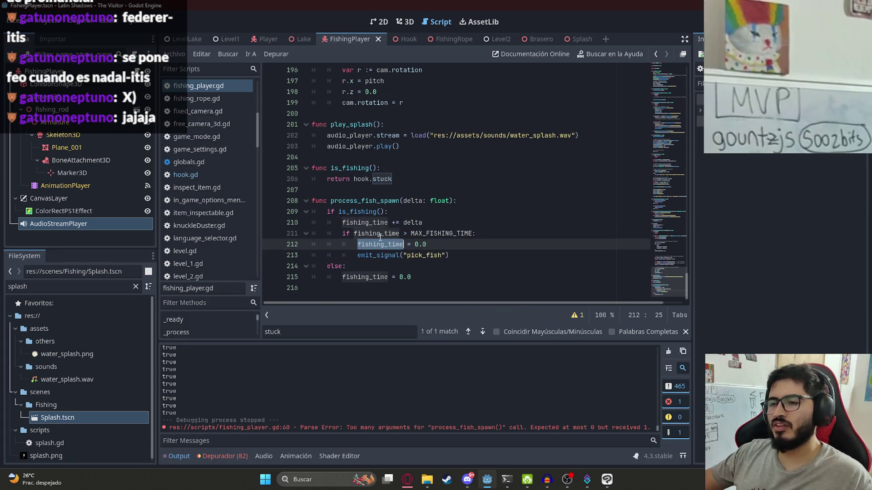
double_click(423, 255)
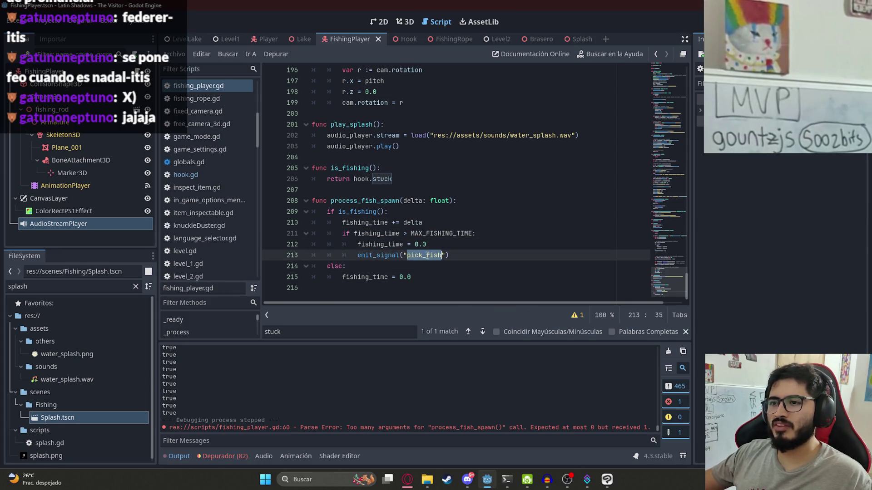
key("ctrl+f")
key("Return")
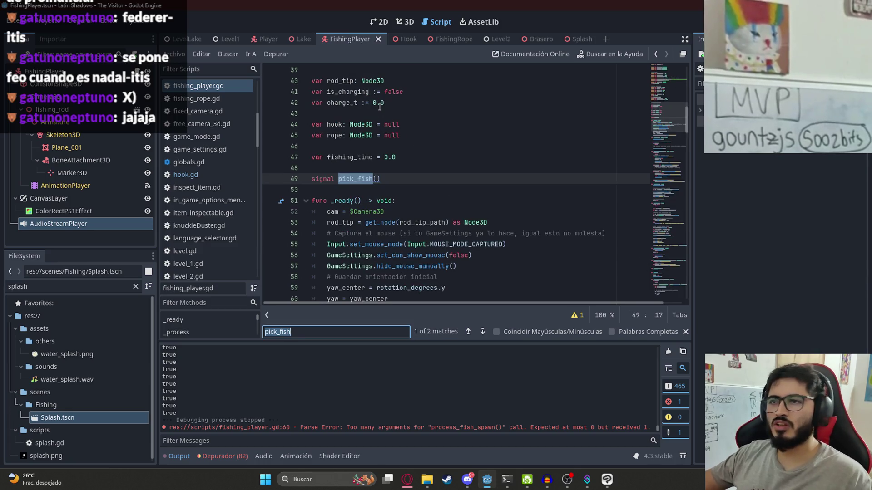
Step: Switch to the LevelLake scene and select the FishingPlayer node
left_click(191, 39)
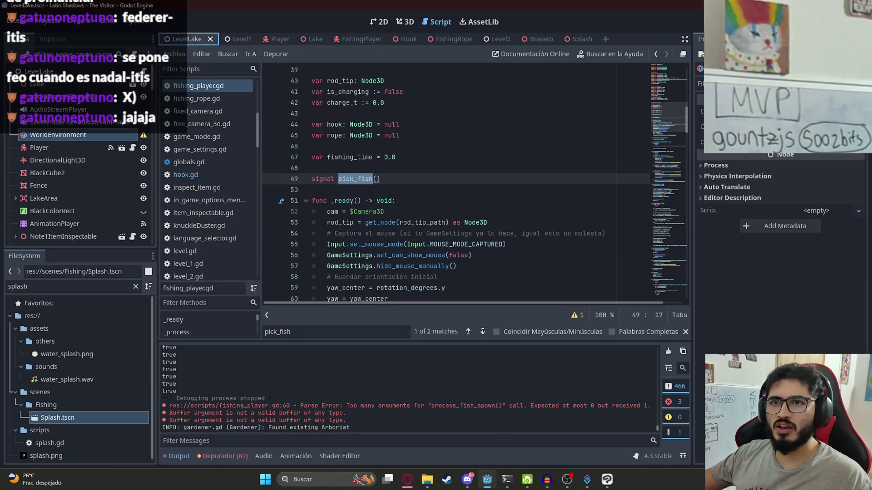
scroll(94, 238, "down", 10)
left_click(69, 237)
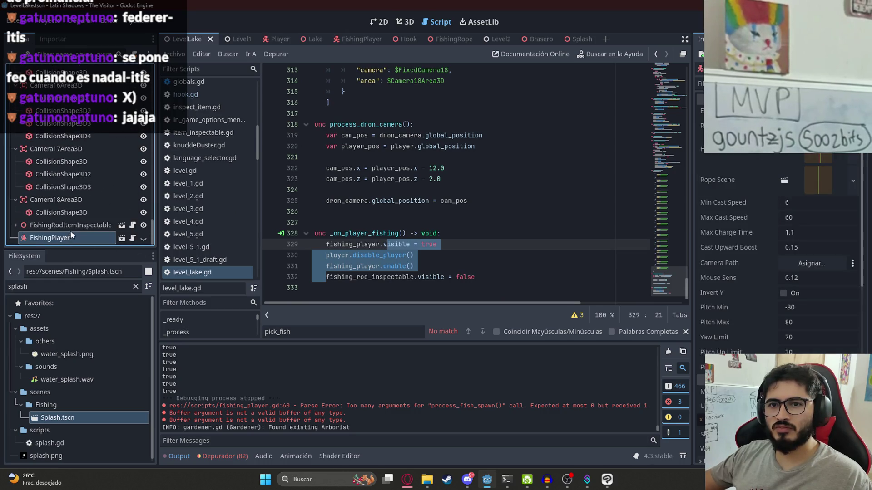
left_click(73, 225)
left_click(75, 200)
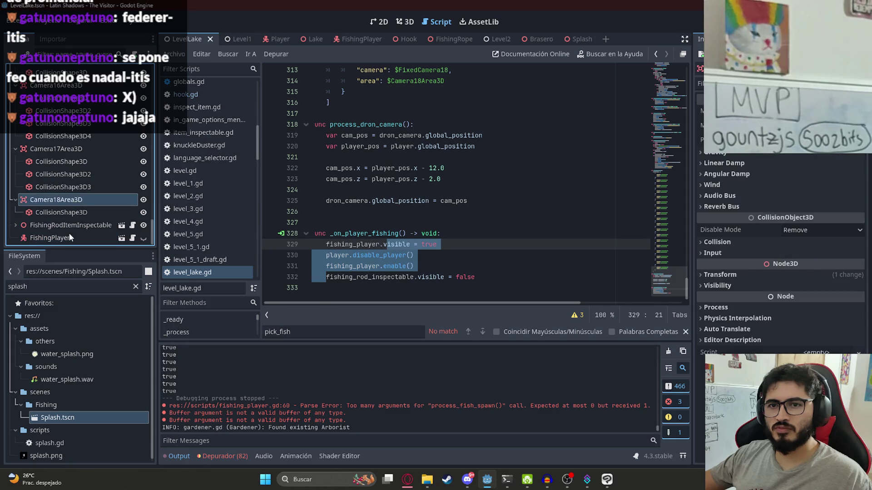
left_click(69, 233)
left_click(71, 225)
left_click(63, 237)
left_click(66, 227)
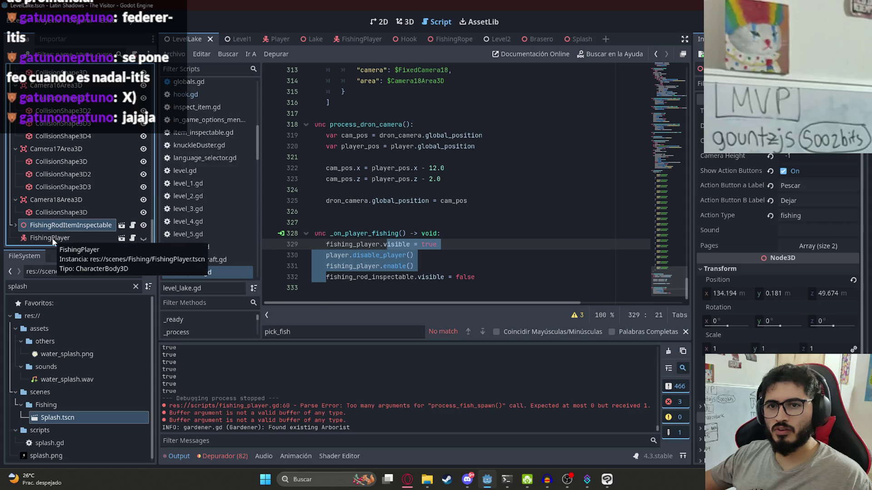
left_click(53, 239)
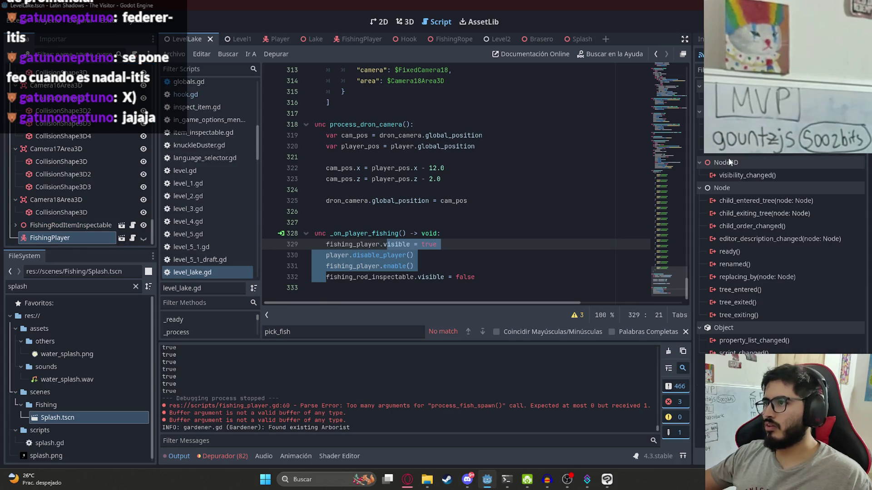
Step: Connect pick_fish() to level_lake.gd, leaving an empty _on_fishing_player_pick_fish handler
left_click(311, 222)
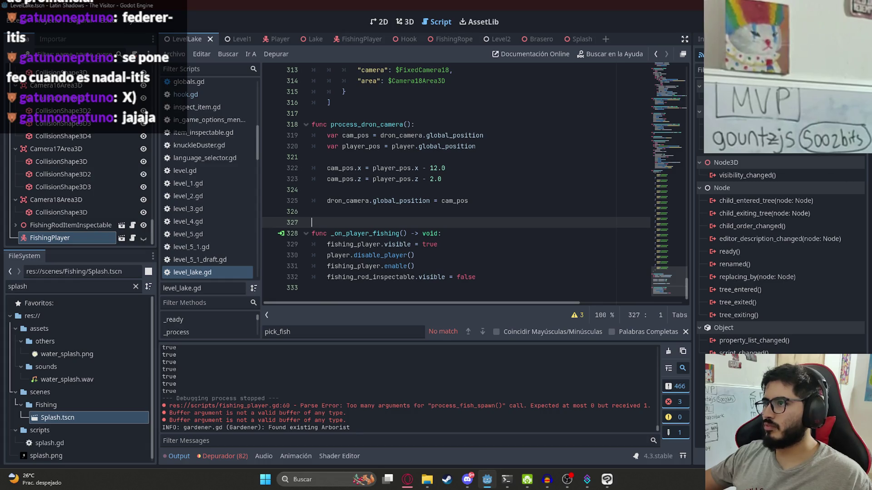
double_click(744, 124)
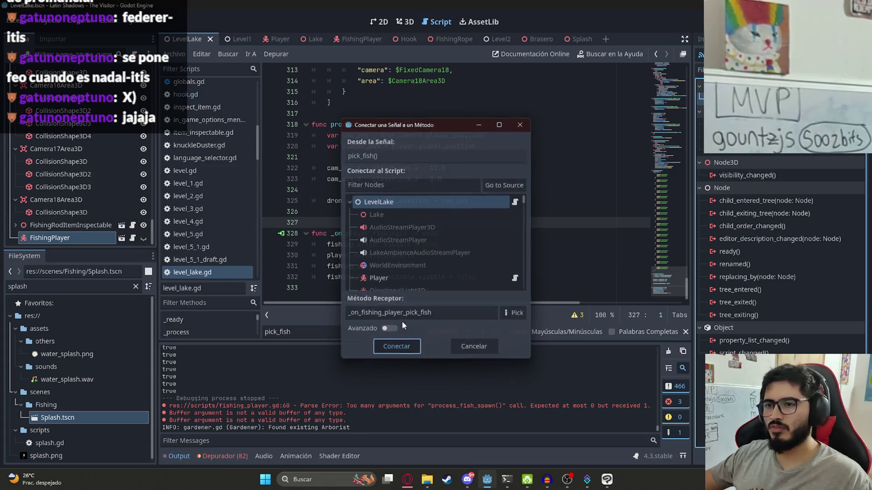
key("Return")
key("shift+End")
key("ctrl+v")
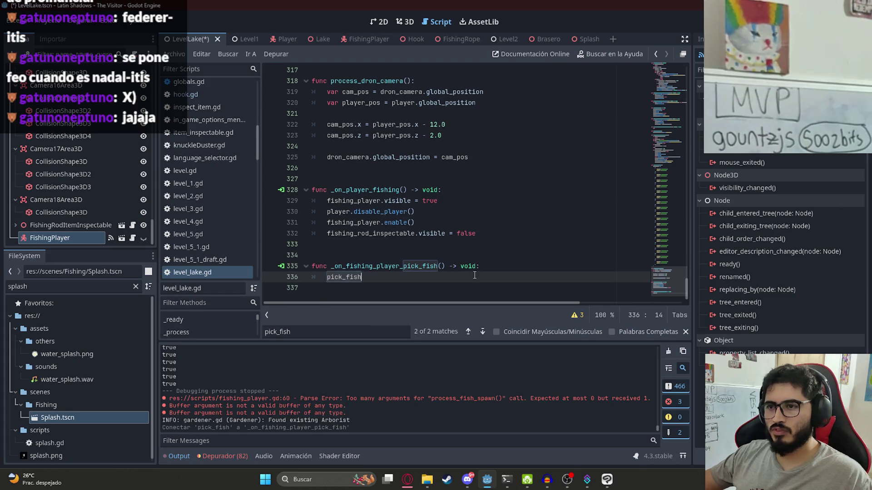
key("ctrl+z")
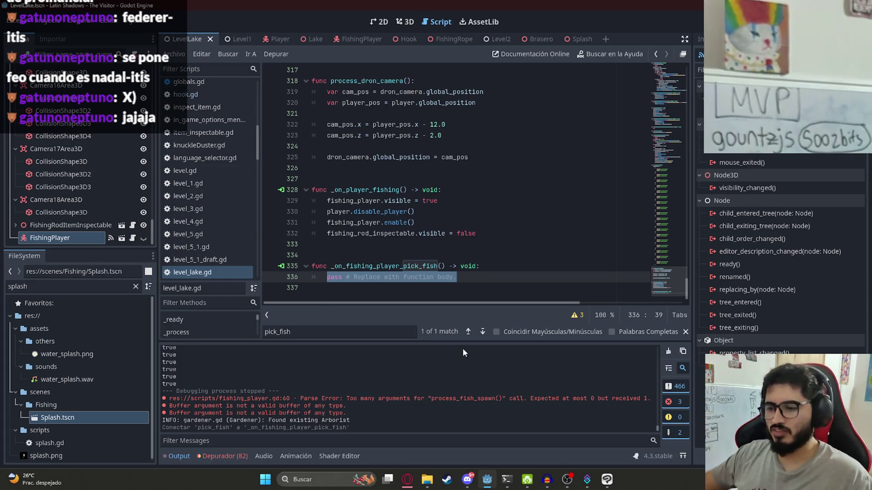
Step: Launch Blender from the Windows search
key("super")
type("blender")
key("Return")
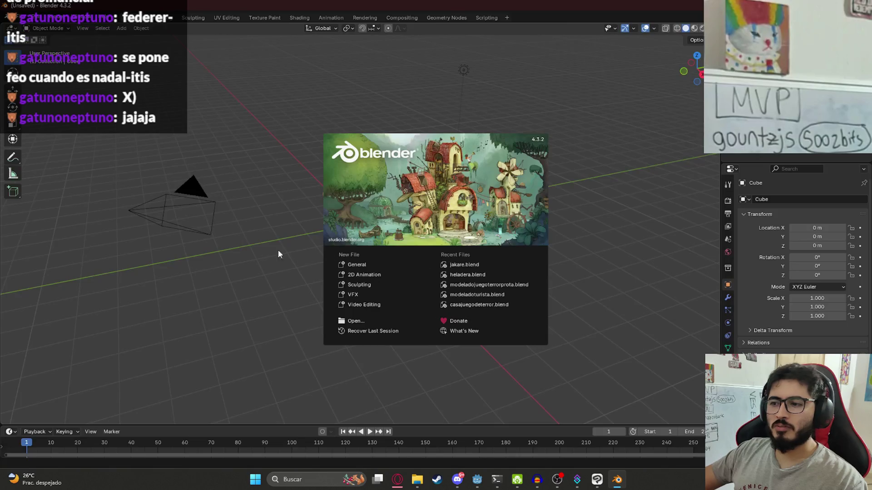
Step: Open the recent jakare.blend file and play the rod animation
left_click(257, 228)
left_click(21, 18)
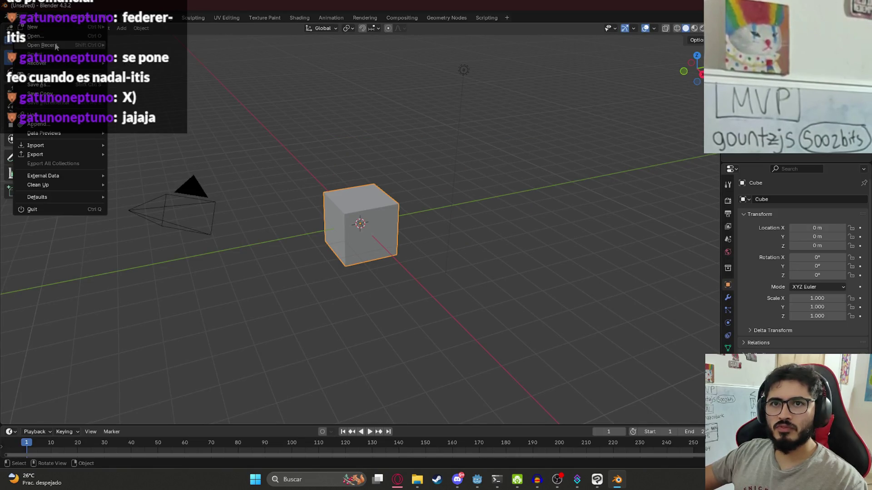
mouse_move(57, 45)
left_click(136, 45)
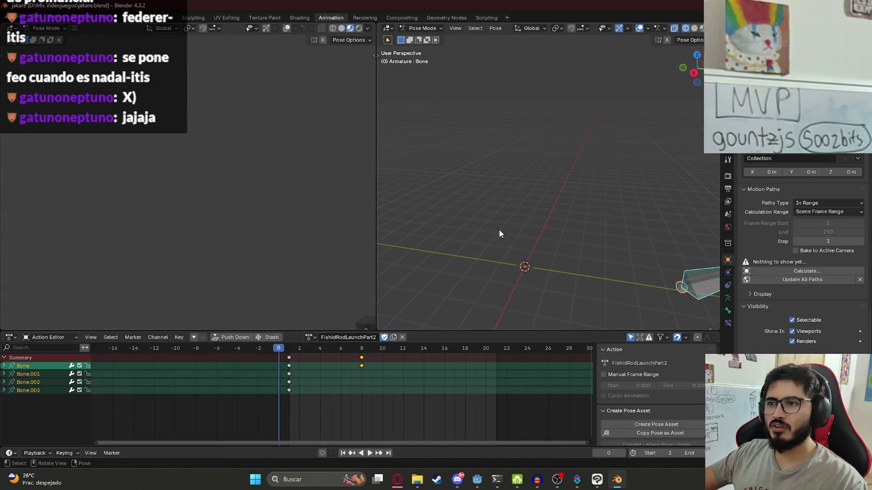
key("Home")
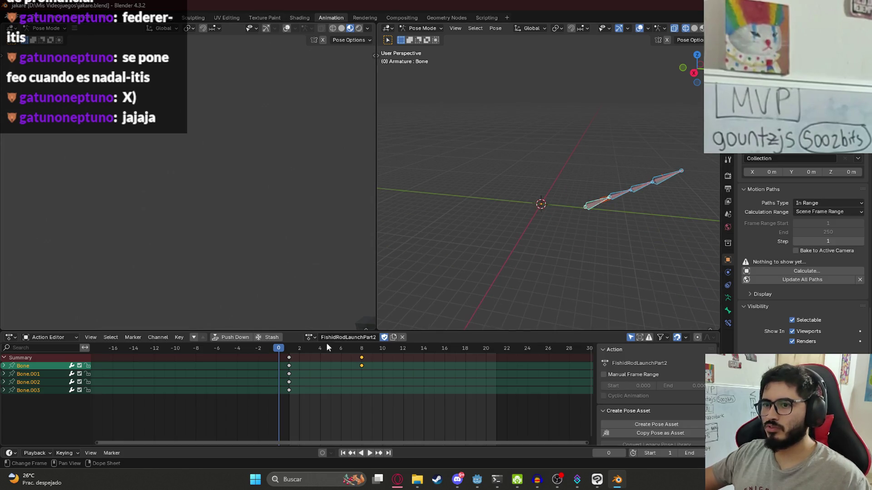
key("space")
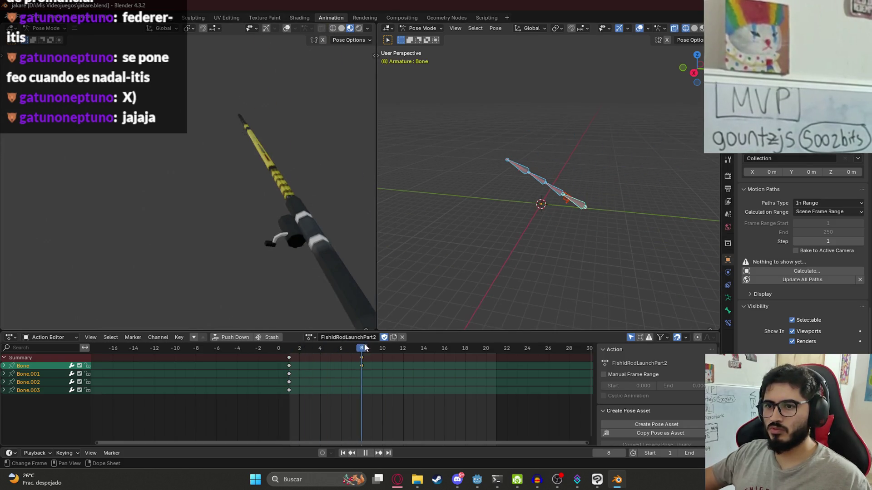
key("Escape")
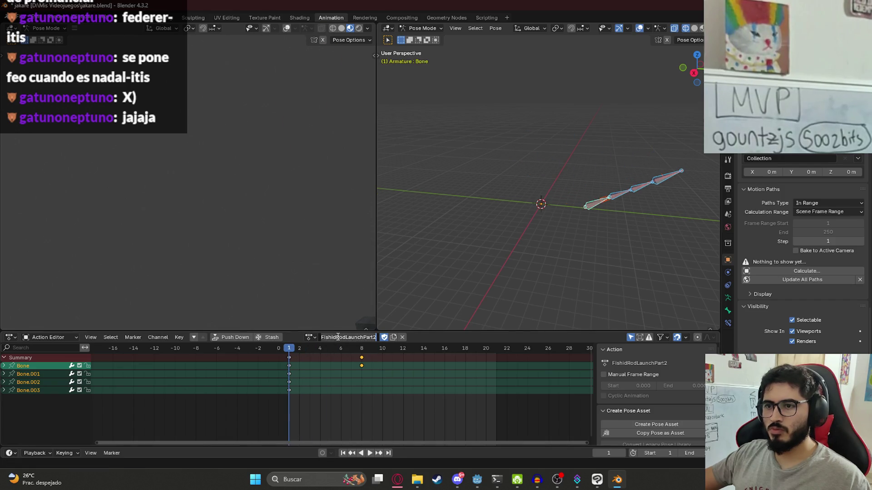
Step: Load the FishidRodPose1 action and rename its copy FishidRodPose1Pick
left_click(315, 336)
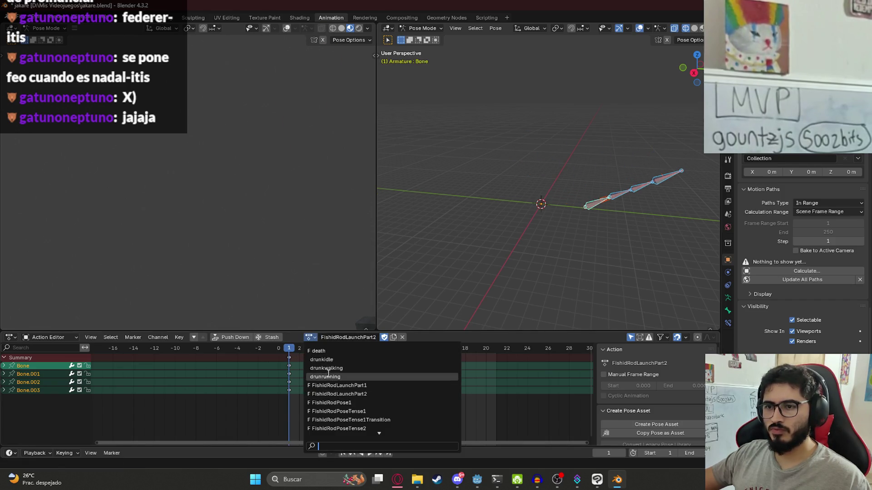
left_click(358, 377)
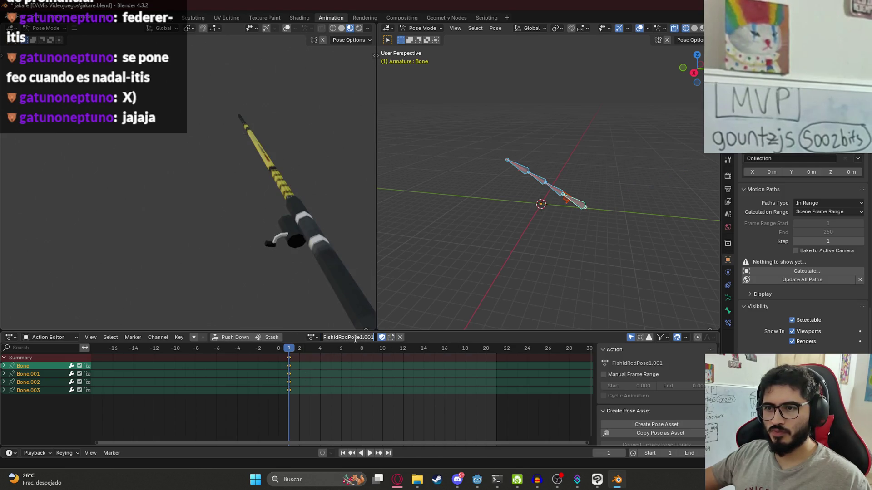
key("BackSpace")
key("BackSpace")
key("BackSpace")
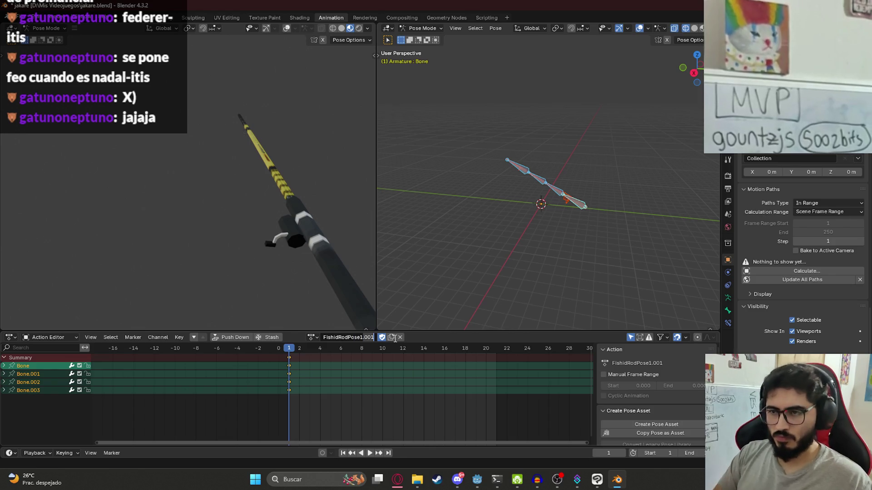
type("Pick")
key("Return")
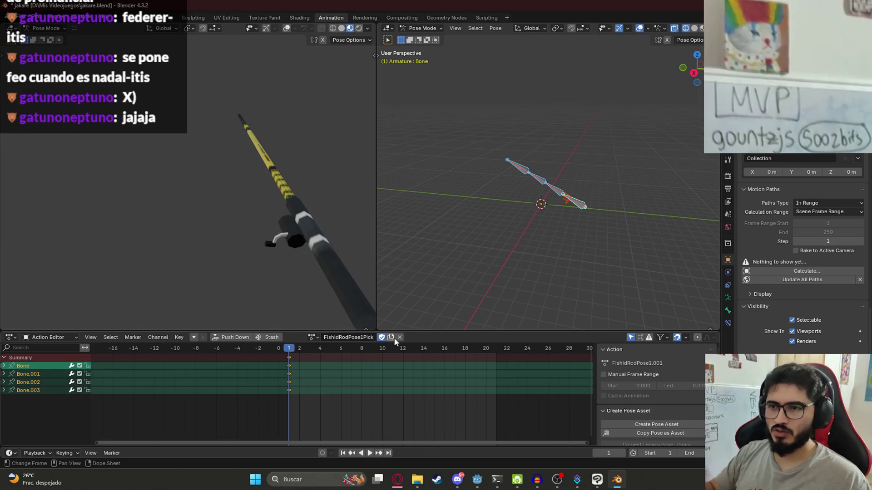
left_click(298, 350)
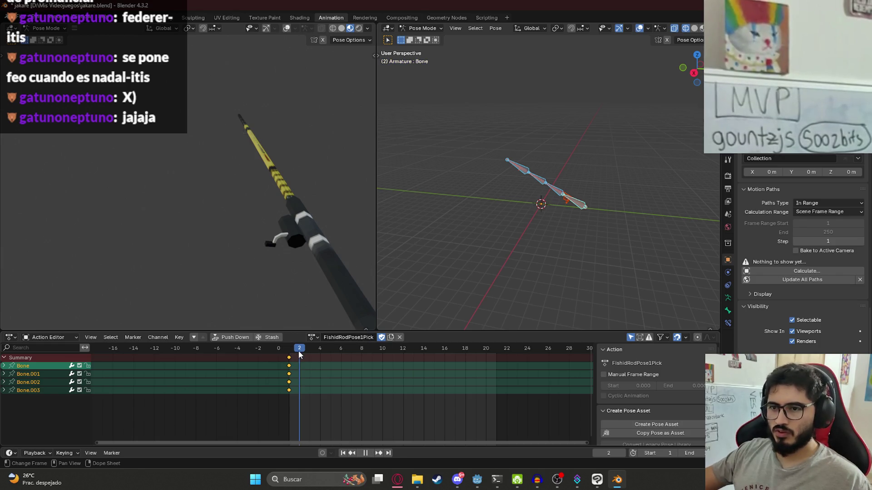
Step: Rotate the rod's tip bone slightly in right-side view and key the pose
scroll(544, 177, "up", 5)
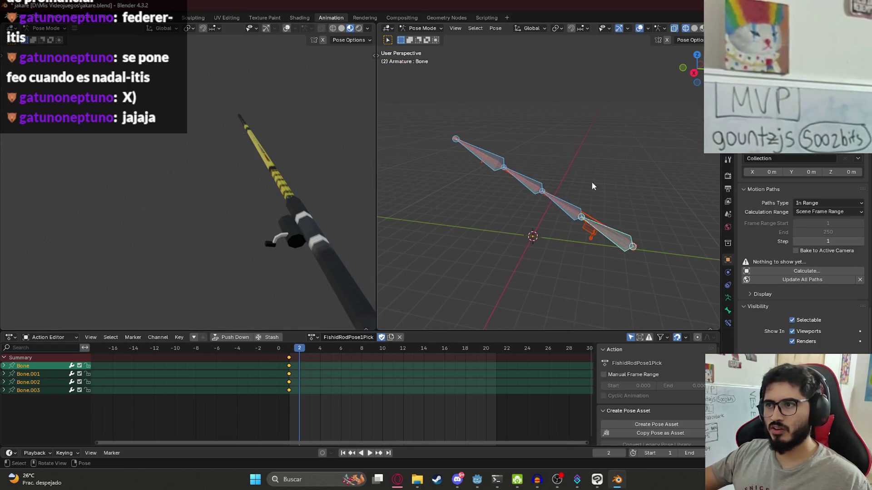
left_click(609, 227)
scroll(603, 200, "down", 1)
mouse_move(593, 216)
left_mouse_down()
mouse_move(544, 216)
mouse_move(577, 183)
mouse_move(455, 132)
mouse_move(517, 216)
left_mouse_up()
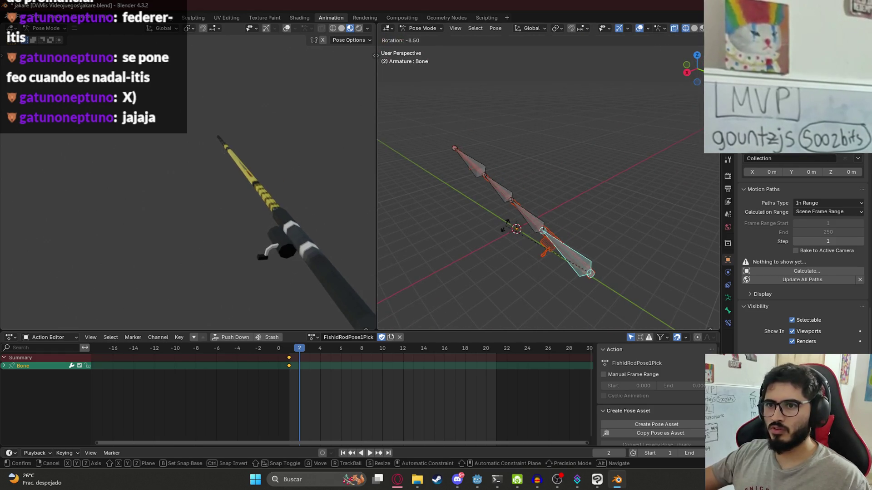
key("KP_3")
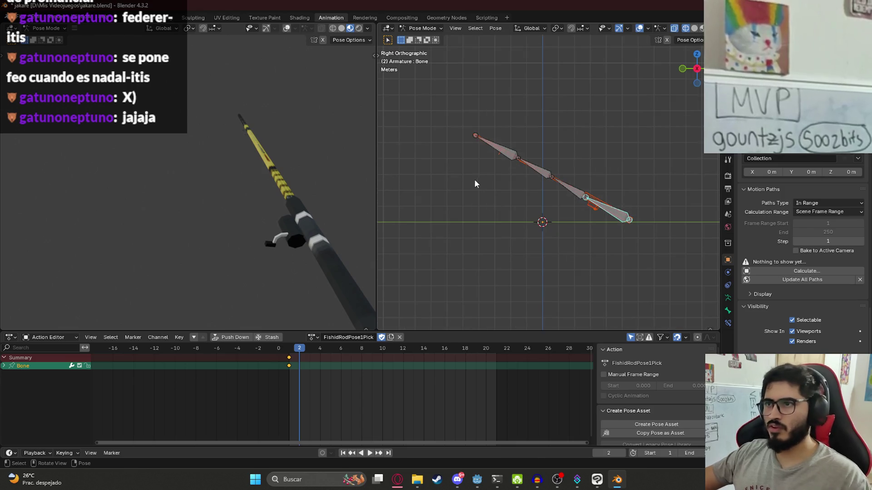
key("r")
left_click(471, 179)
key("i")
Step: Move the keyframe to frame 3 and shorten the playback end frame
left_click(290, 358)
left_click(314, 350)
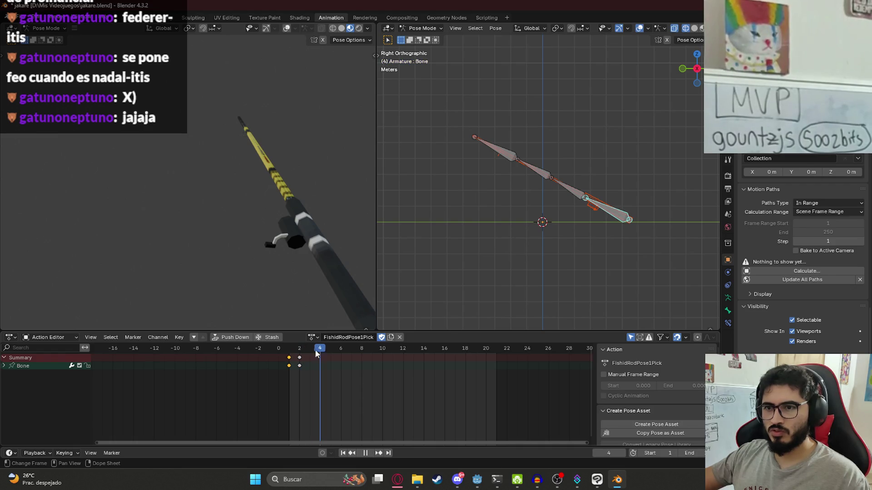
key("g")
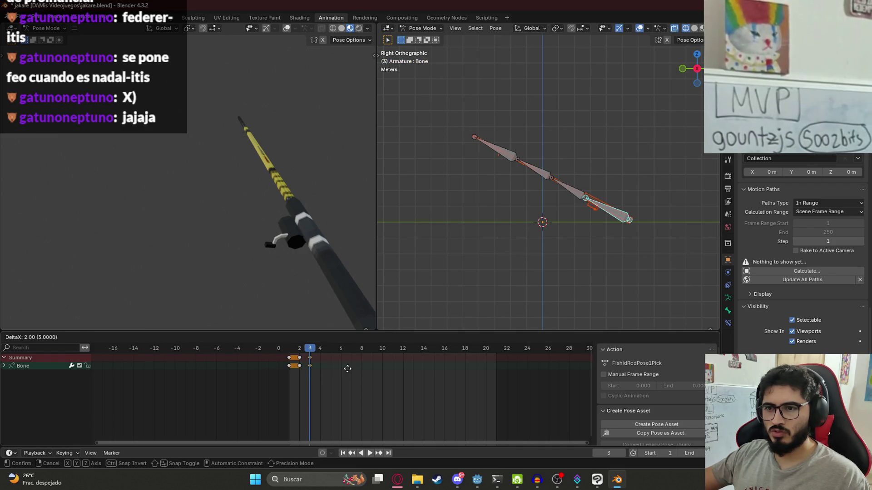
left_click(347, 368)
key("shift+Left")
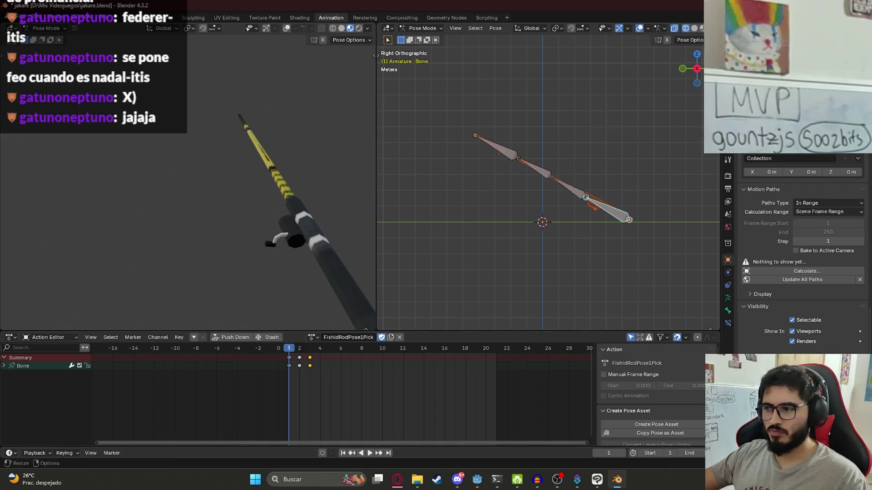
key("Return")
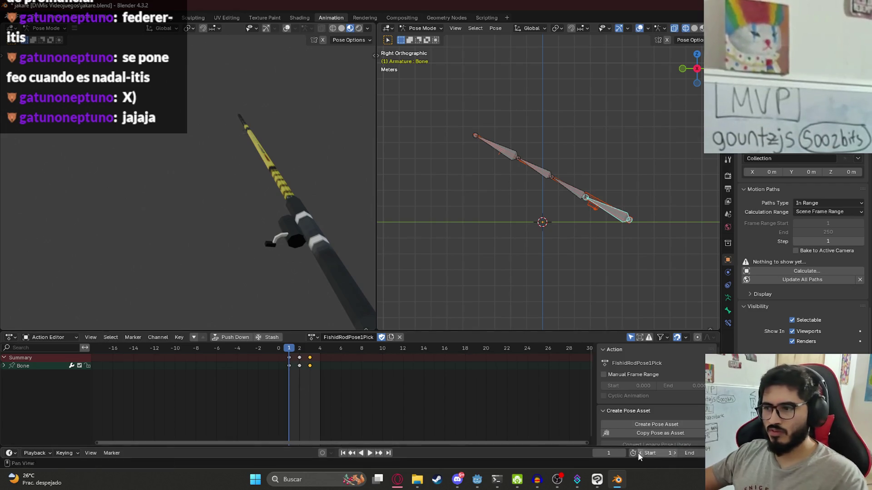
type("3")
key("Return")
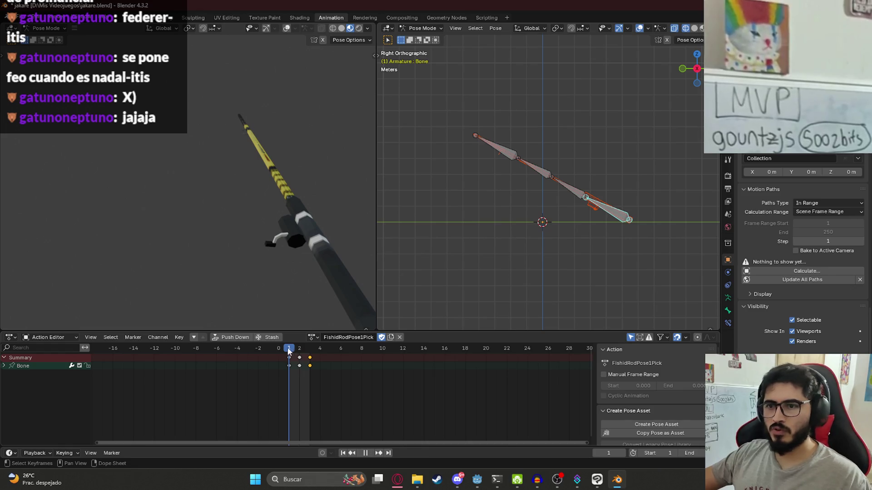
Step: Replay the FishidRodPose1Pick animation from frame 1 several times to review the rod motion
key("space")
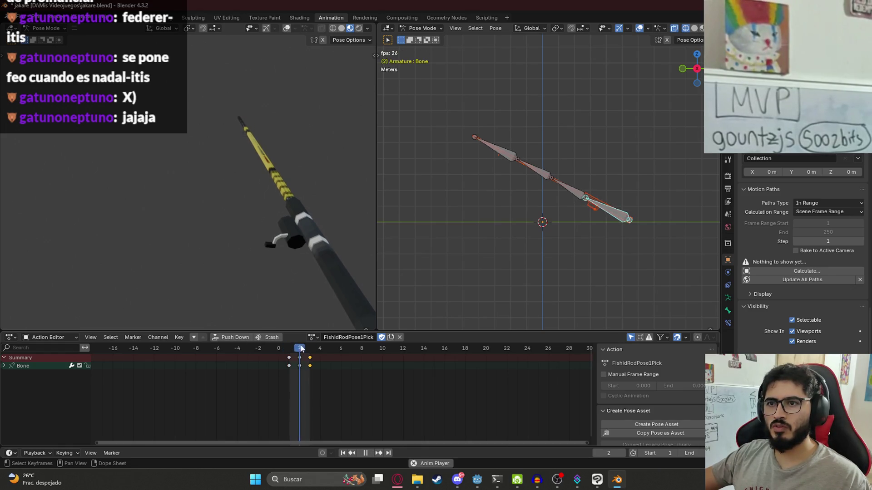
key("space")
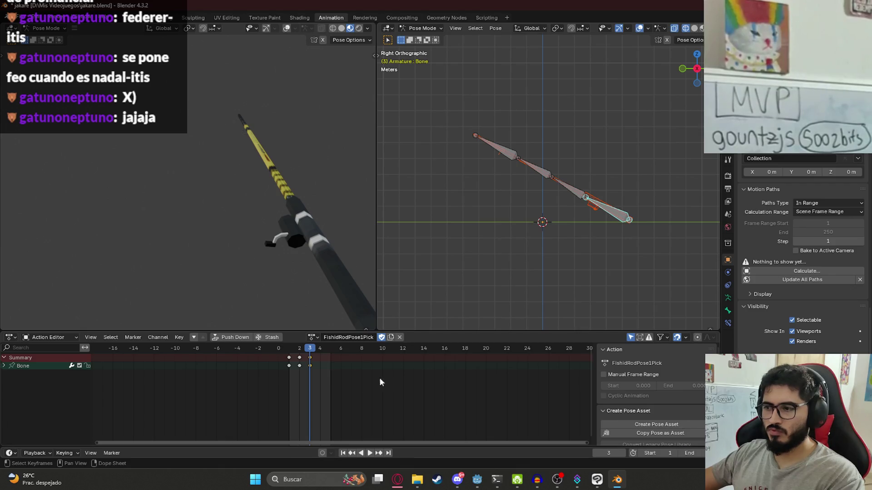
left_click(290, 351)
key("space")
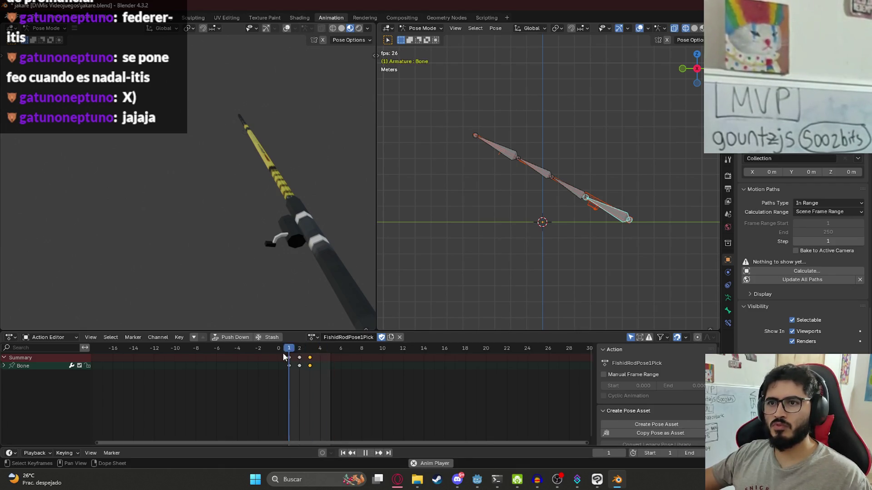
key("space")
left_click(279, 351)
key("space")
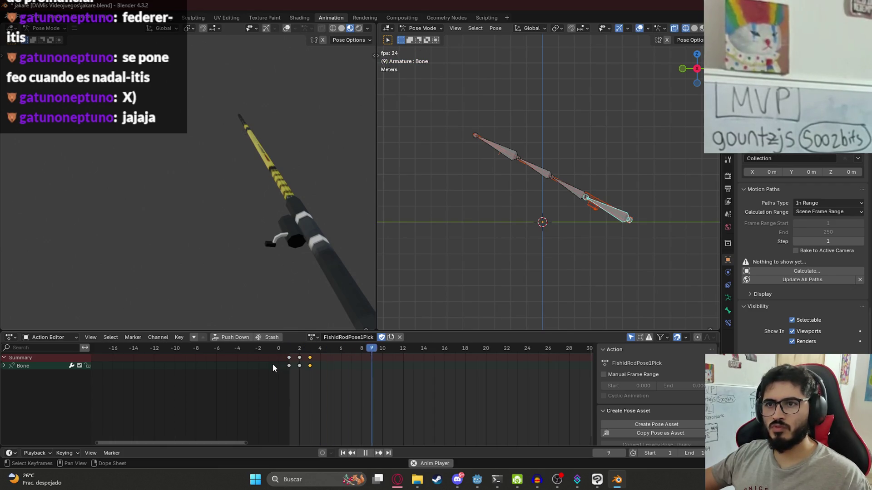
key("space")
left_click(289, 349)
key("space")
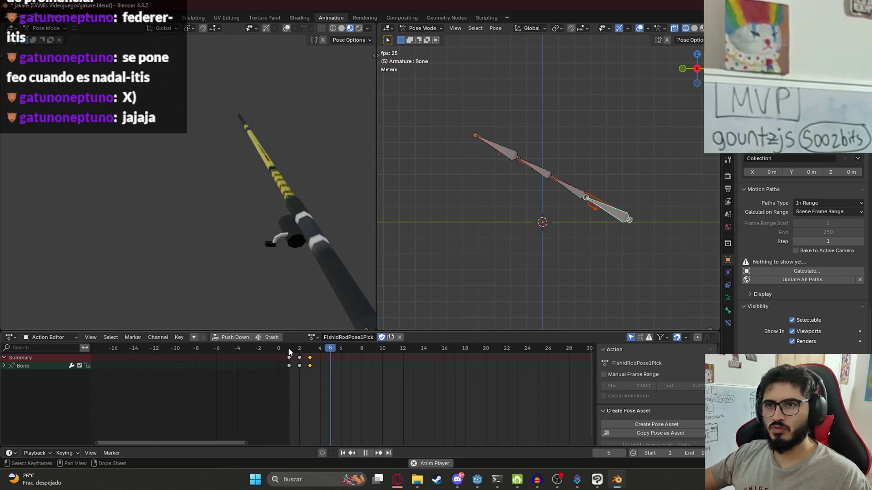
key("space")
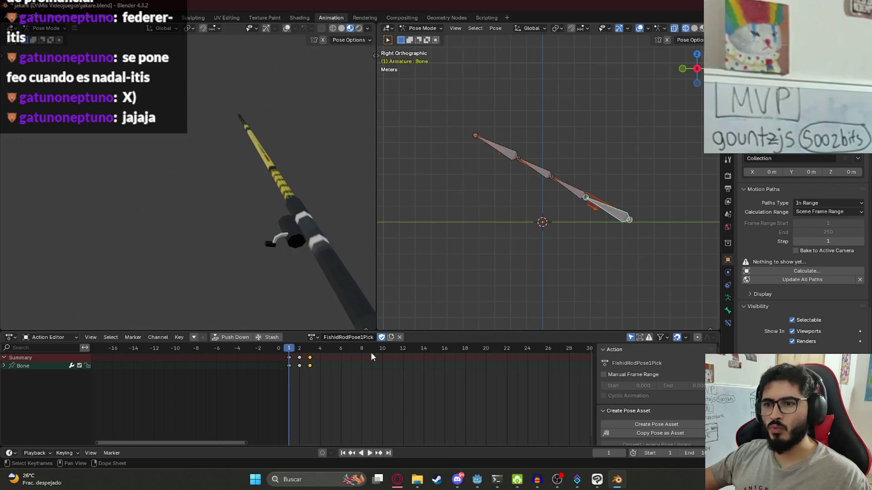
left_click(289, 358)
key("space")
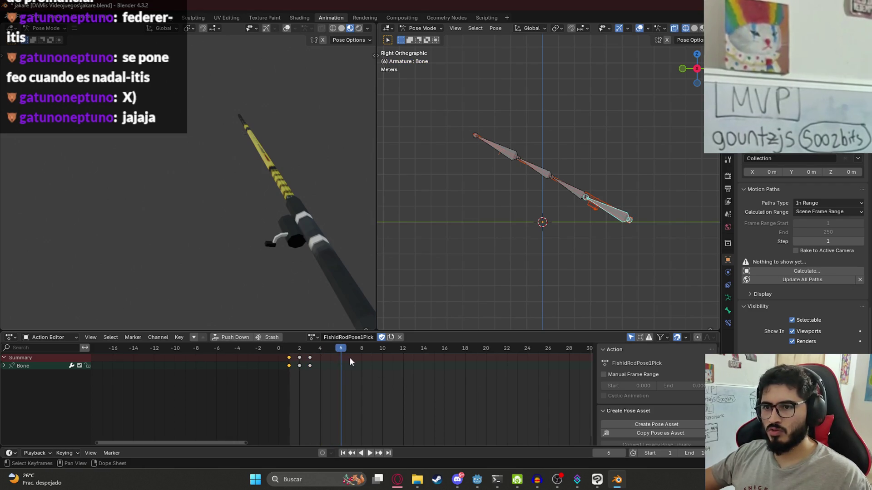
Step: Copy the frame-1 keyframe to frame 6, preview it, and save jakare.blend
left_click_drag(290, 361, 299, 358)
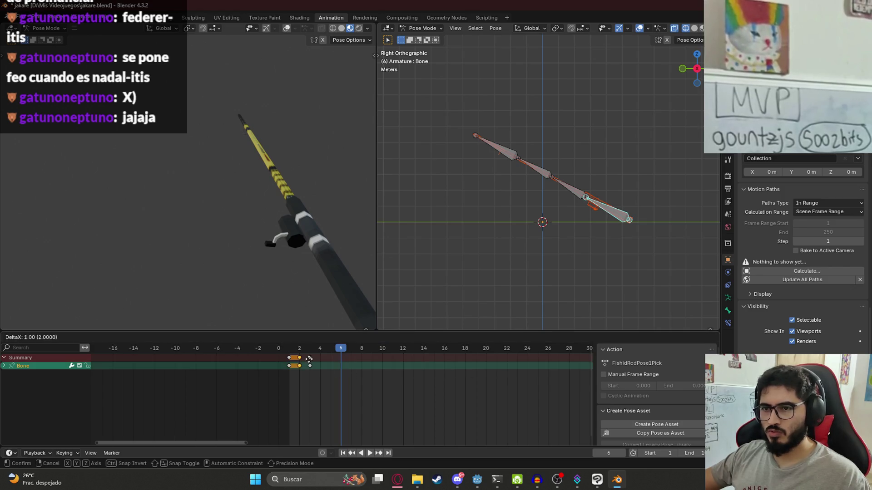
left_click(342, 366)
left_click(289, 348)
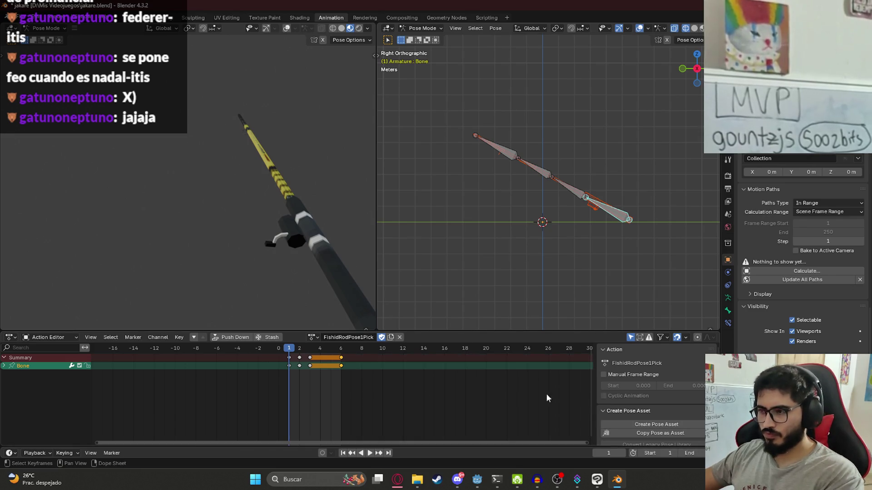
key("space")
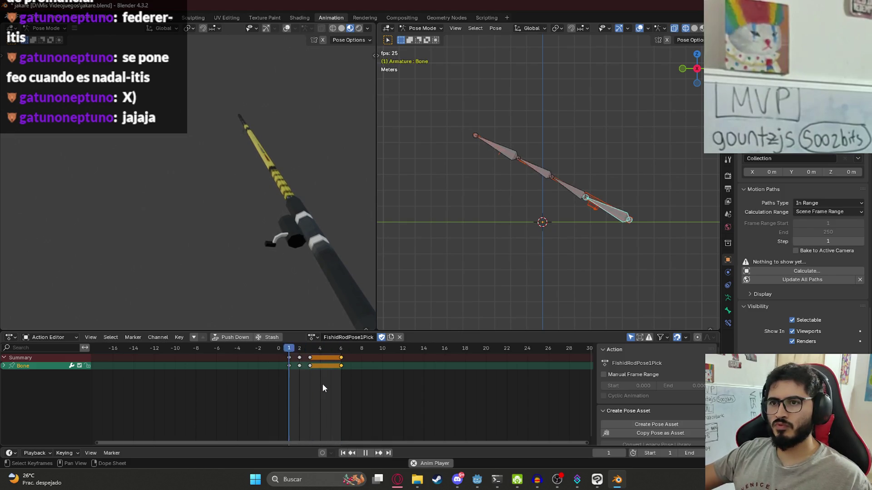
key("ctrl+s")
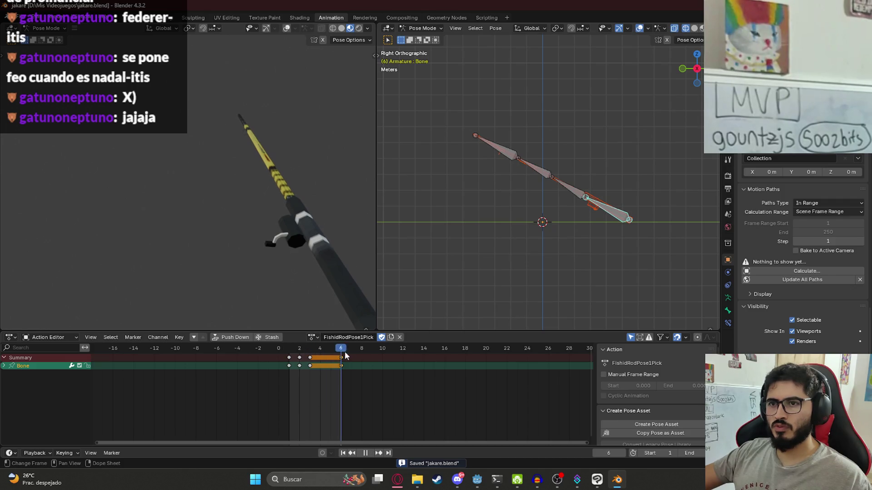
Step: Delete the frame-6 keyframe and replay the revised animation from frame 1
key("space")
left_click(301, 349)
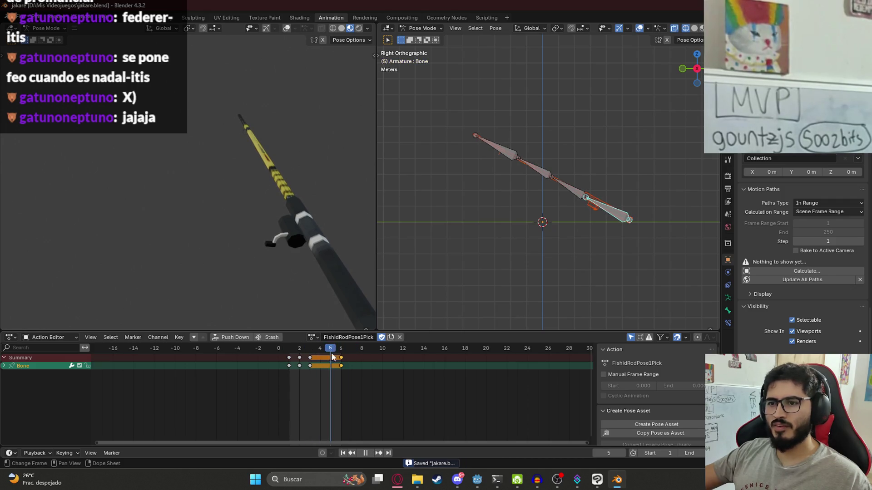
key("space")
left_click_drag(356, 356, 282, 361)
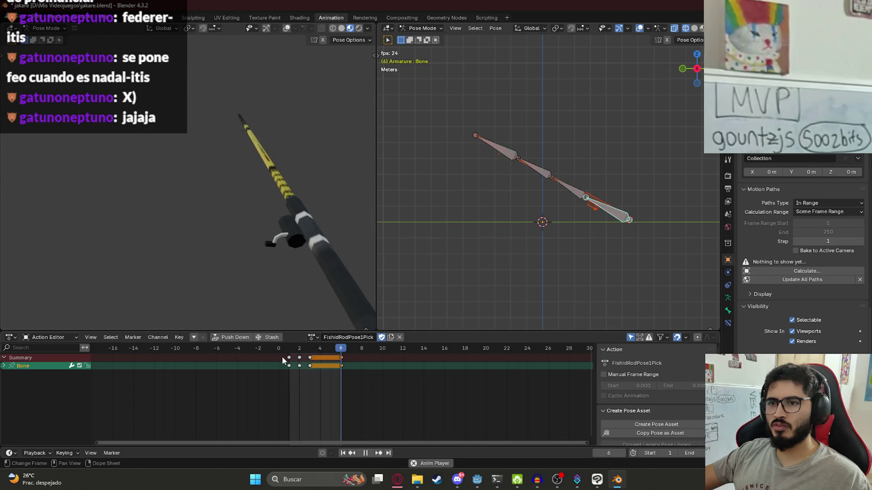
key("Right")
key("Right")
key("Right")
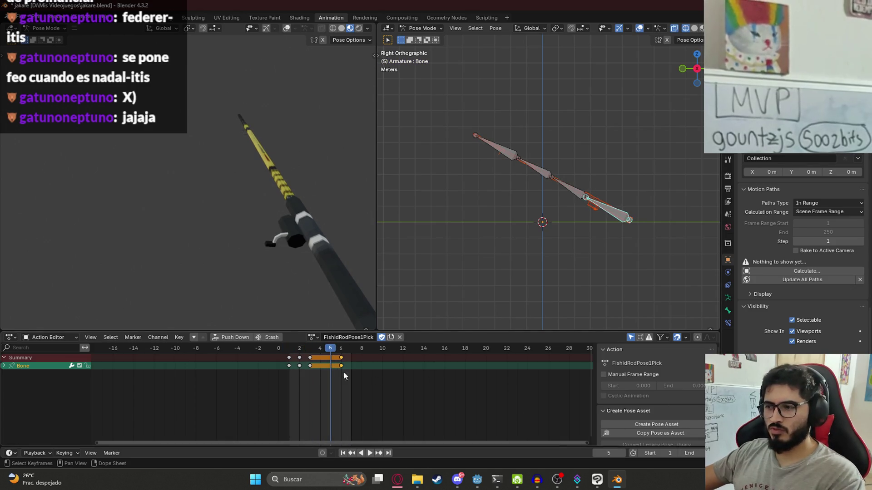
key("x")
left_click(343, 361)
left_click(289, 348)
key("space")
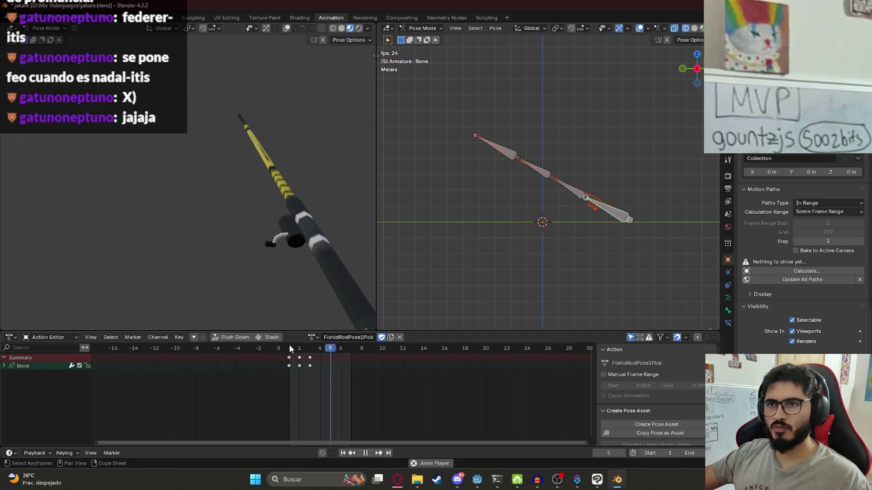
key("space")
Step: On frame 2, rotate Bone to a new angle, keyframe it, and play the bend
left_click(300, 348)
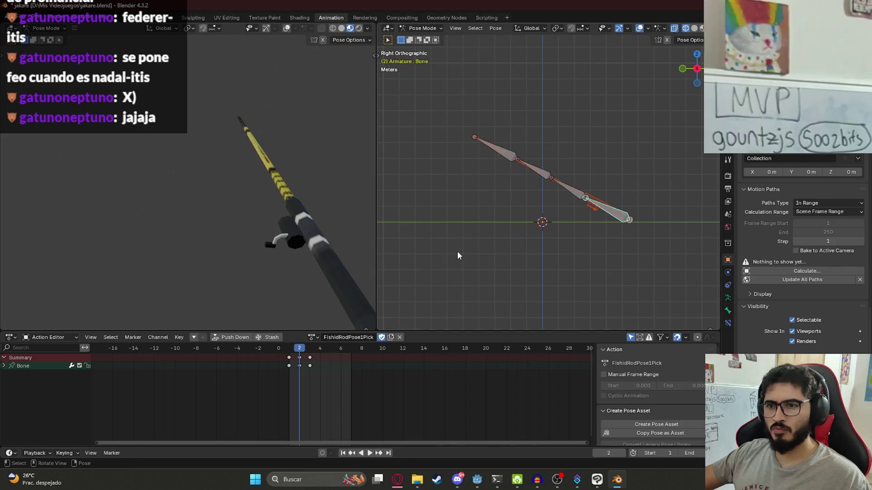
key("i")
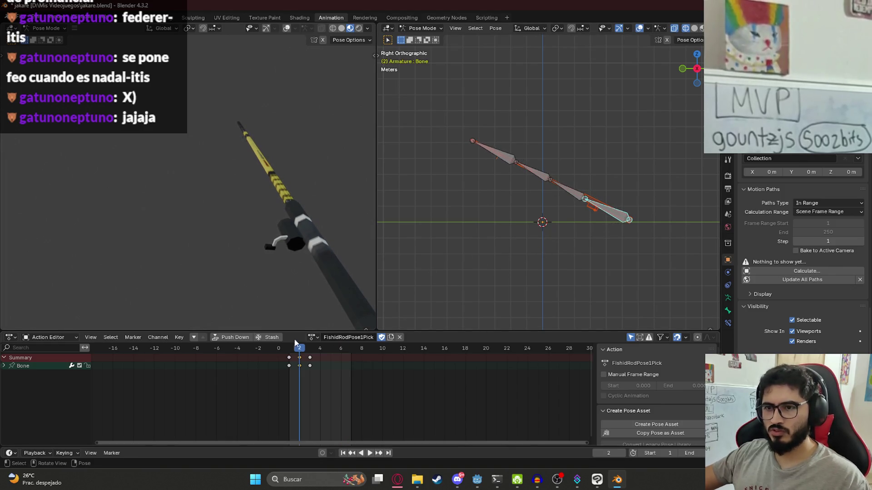
left_click(291, 348)
key("space")
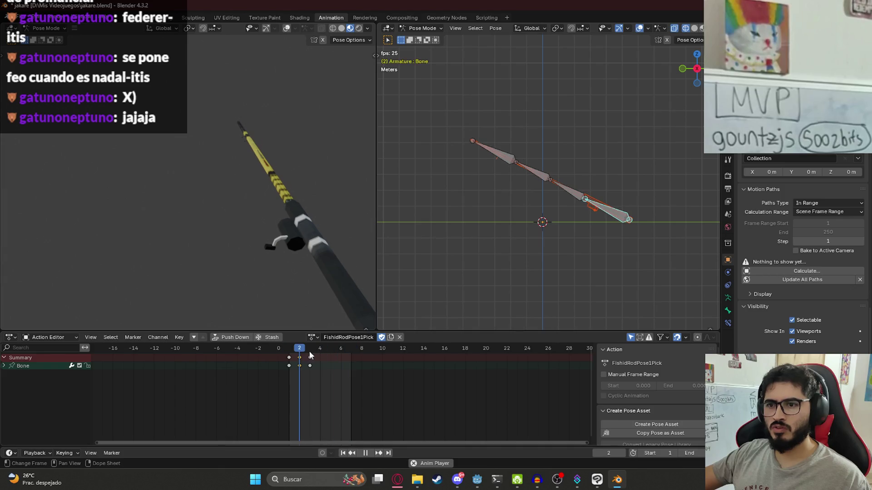
left_click(300, 356)
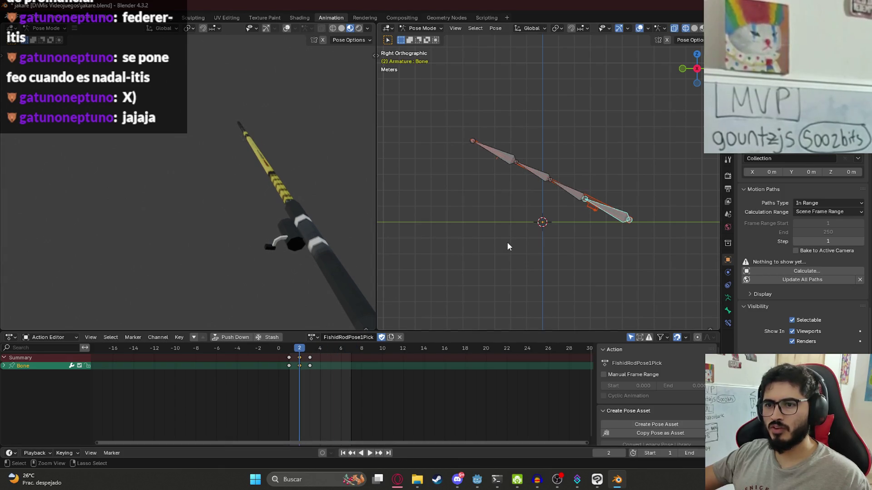
key("r")
left_click(427, 275)
key("i")
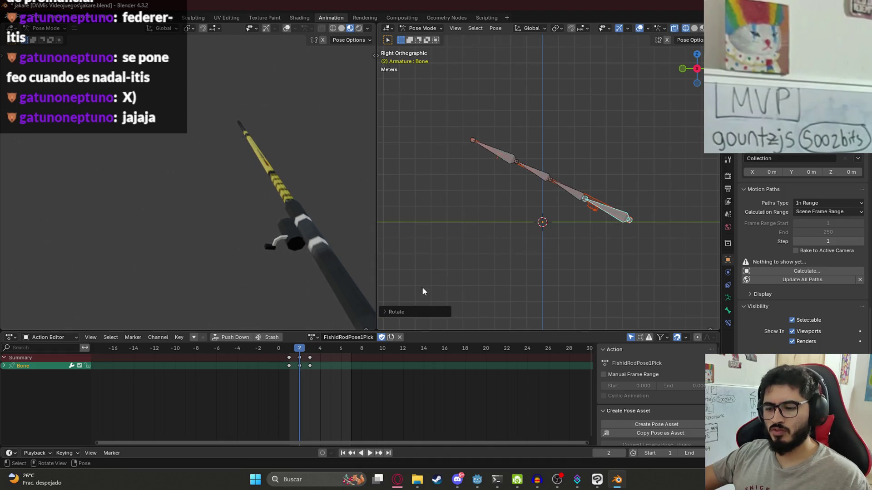
key("space")
key("space")
key("space")
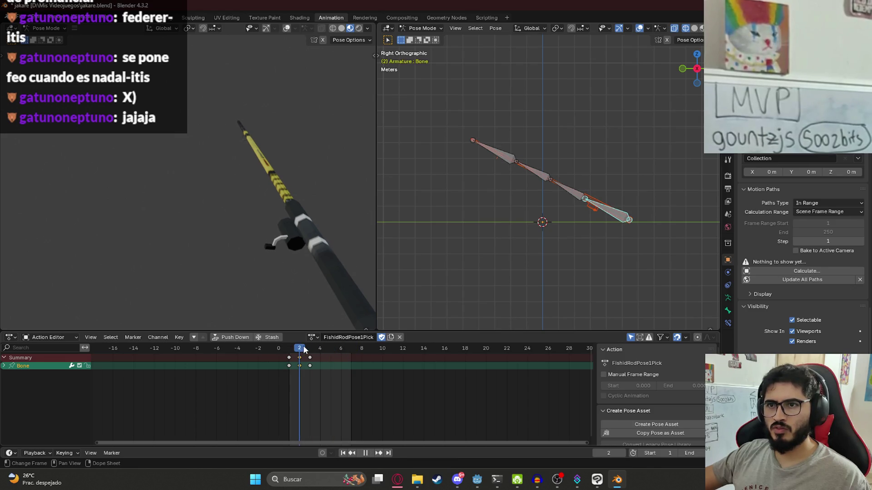
Step: Replay from frame 1, then return to frame 2 in orthographic view and begin rotating the selected bone
left_click_drag(298, 349, 290, 350)
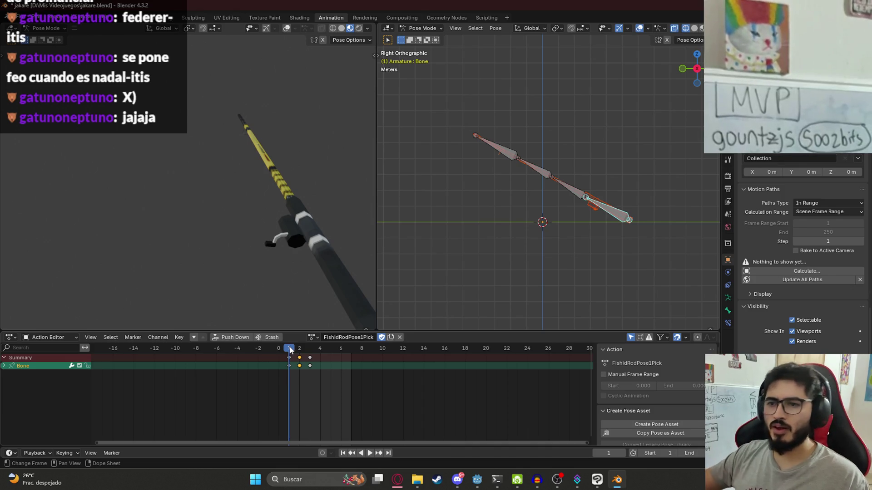
key("space")
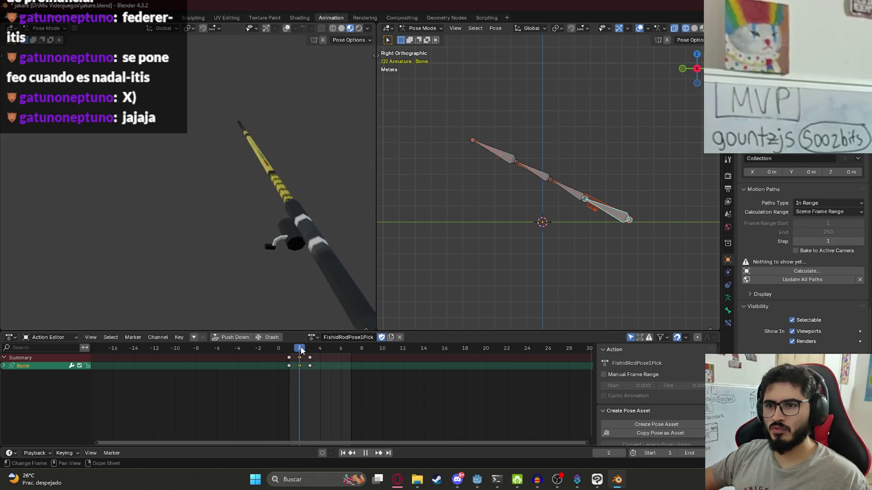
key("Escape")
scroll(309, 353, "up", 5)
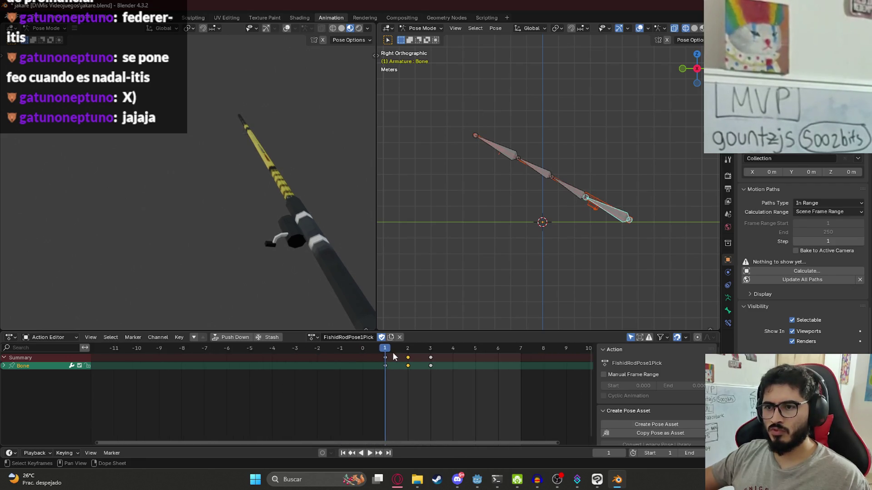
key("Right")
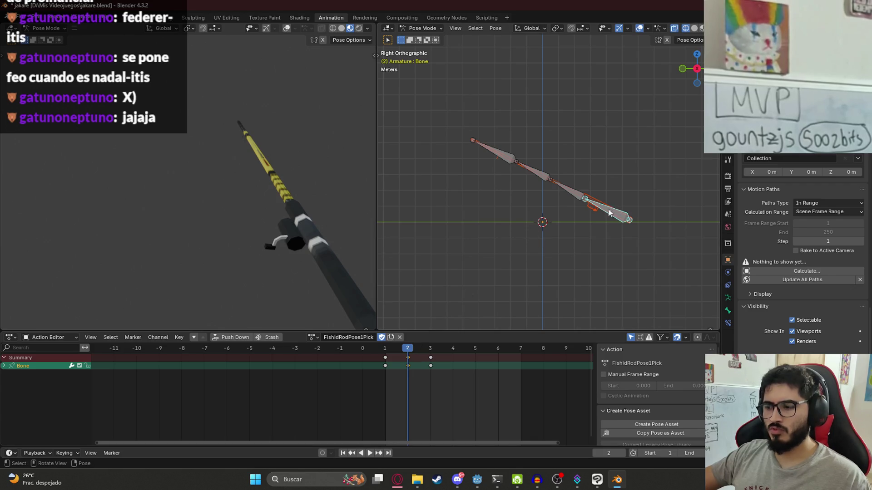
key("KP_7")
key("r")
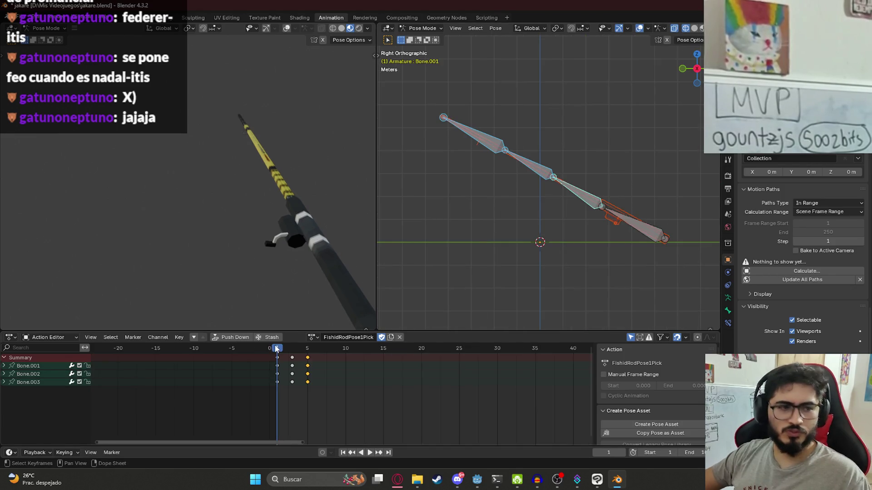
Step: Play the three-bone bend, then set the end frame to 5 and loop those frames
key("space")
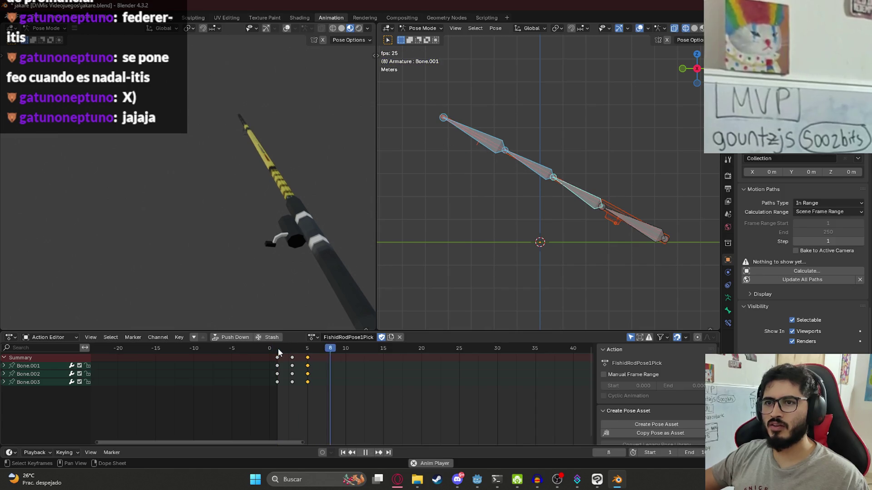
left_click(278, 353)
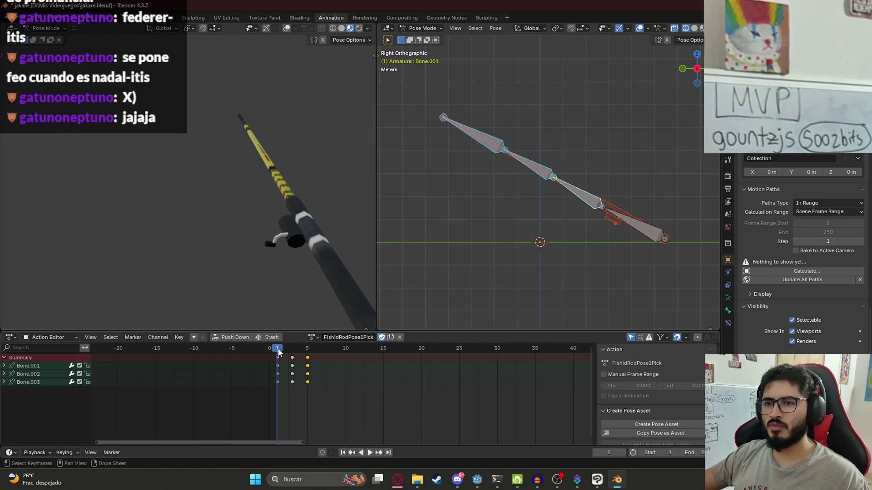
key("Escape")
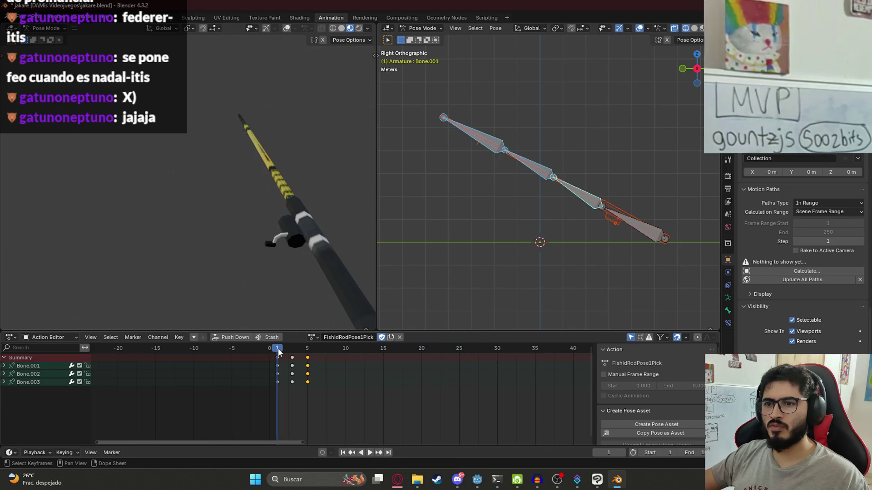
left_click(686, 453)
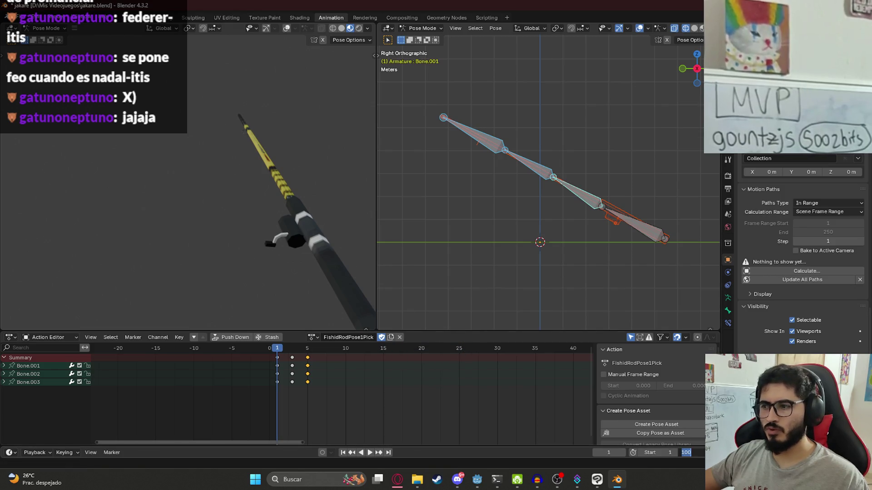
type("5")
key("Return")
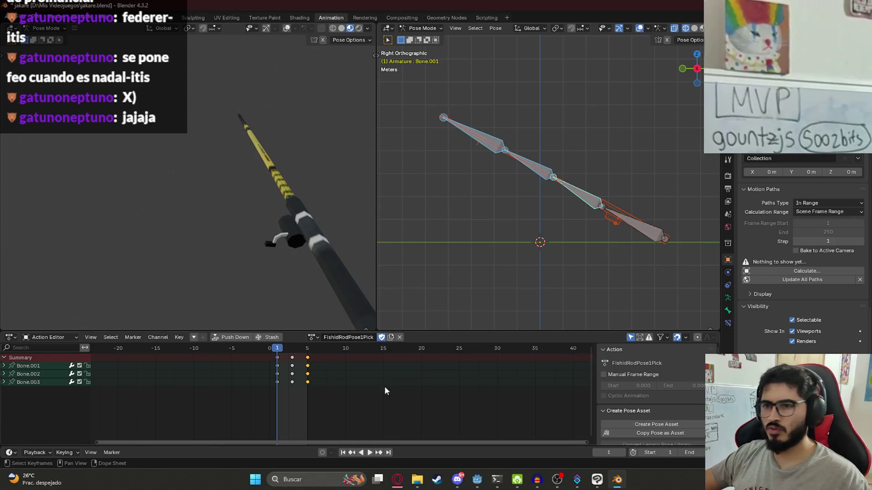
key("space")
key("space")
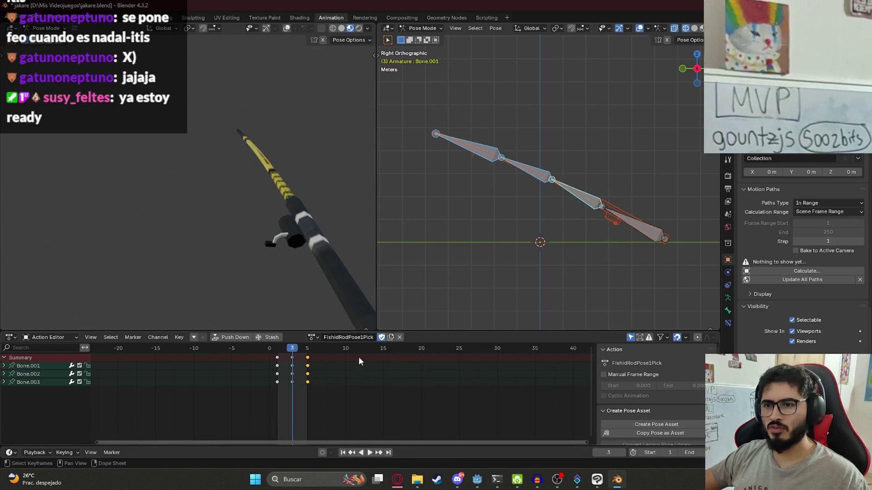
Step: Restore the end frame to 100, replay from frame 1, and save jakare.blend
left_click(702, 449)
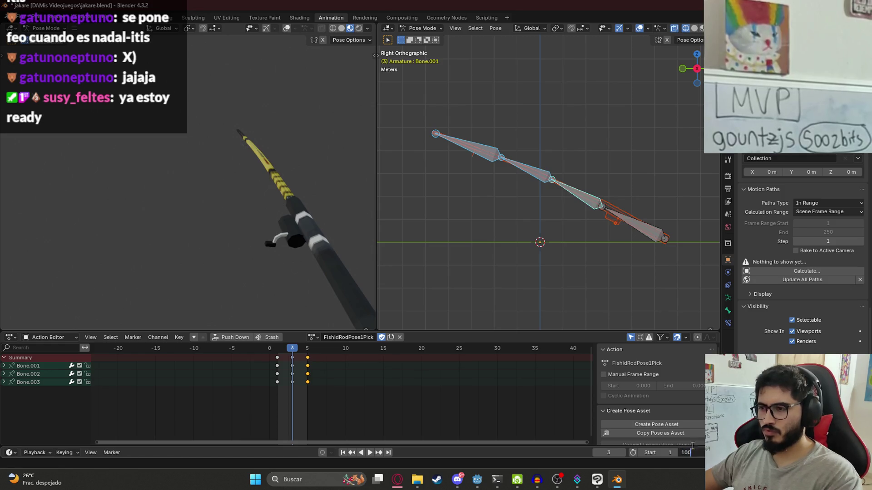
key("Return")
key("space")
key("space")
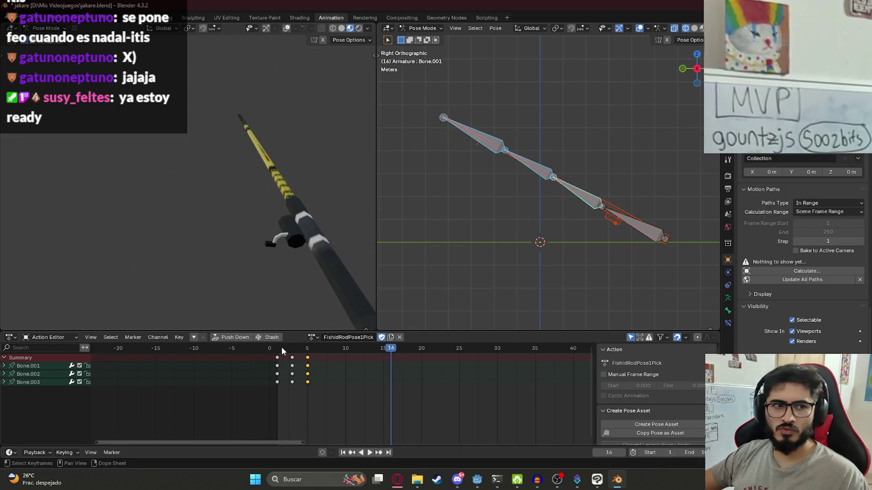
left_click(281, 347)
key("space")
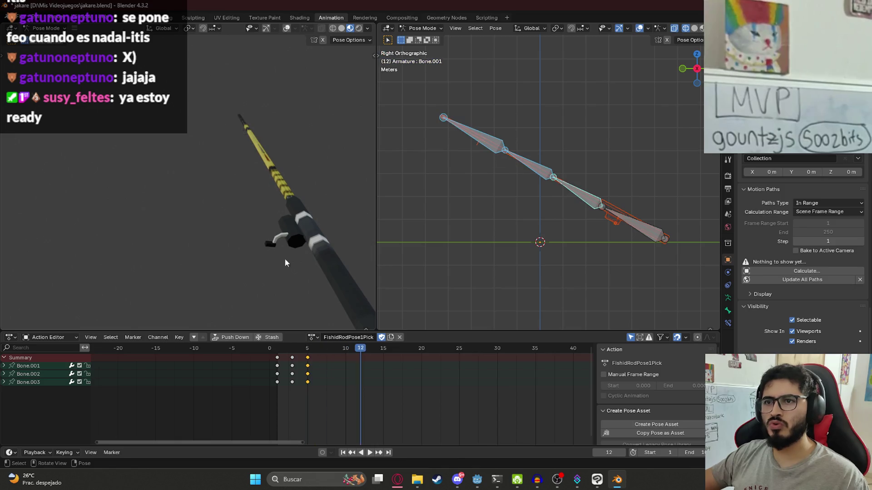
left_click(277, 351)
key("ctrl+s")
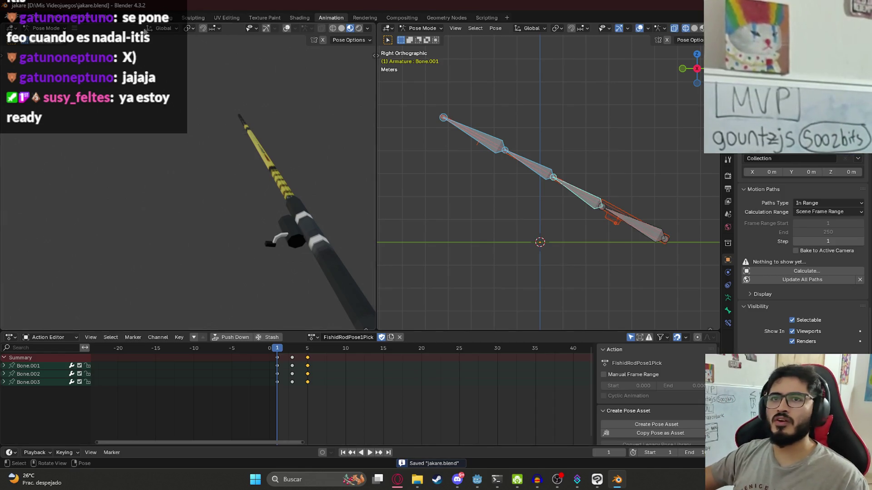
Step: Select the whole rod armature in the Layout workspace
left_click(133, 20)
mouse_move(271, 144)
left_mouse_down()
mouse_move(481, 146)
mouse_move(297, 121)
mouse_move(420, 218)
left_mouse_up()
scroll(371, 239, "up", 4)
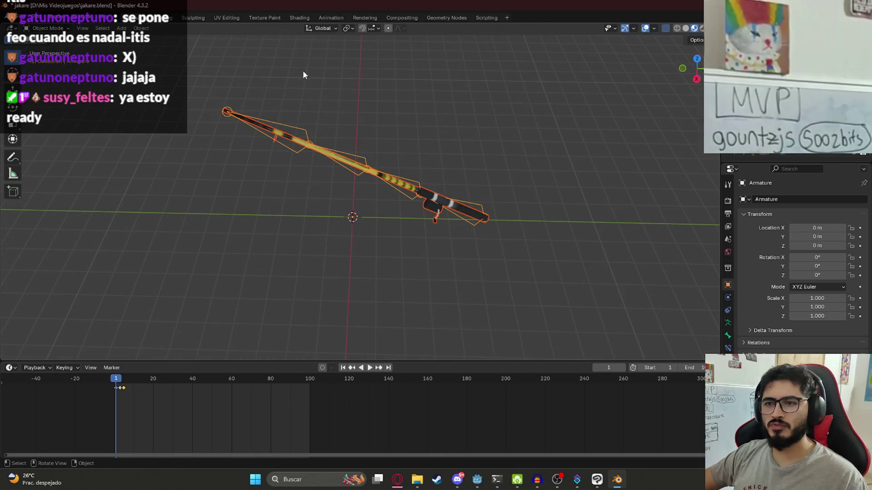
left_click(324, 17)
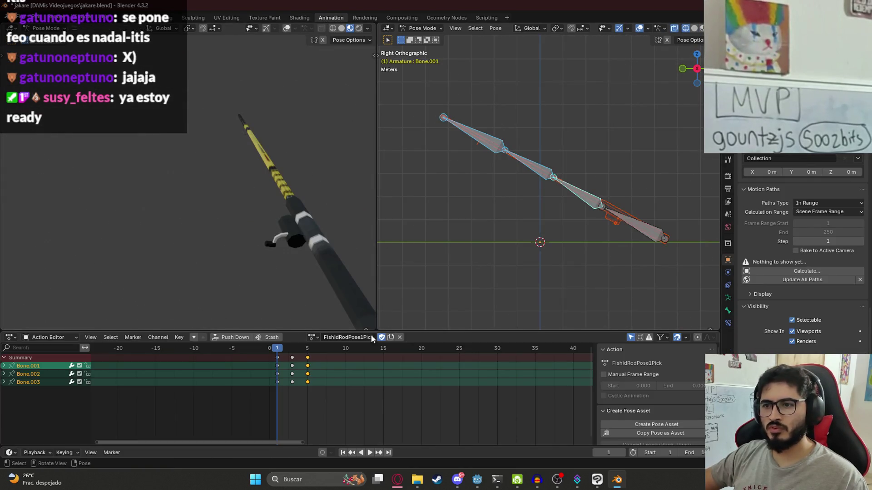
left_click(137, 17)
left_click_drag(260, 110, 454, 229)
Step: Start a glTF 2.0 export limited to the selected objects
left_click(20, 18)
mouse_move(82, 155)
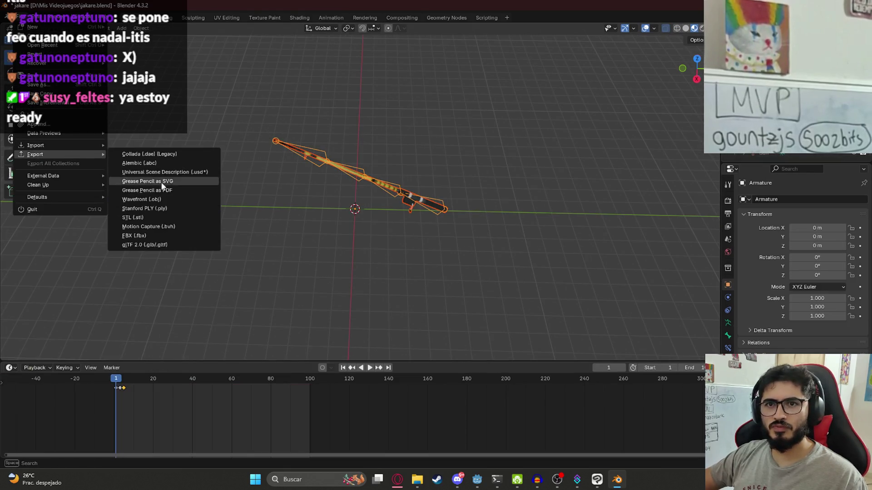
left_click(151, 244)
left_click(590, 184)
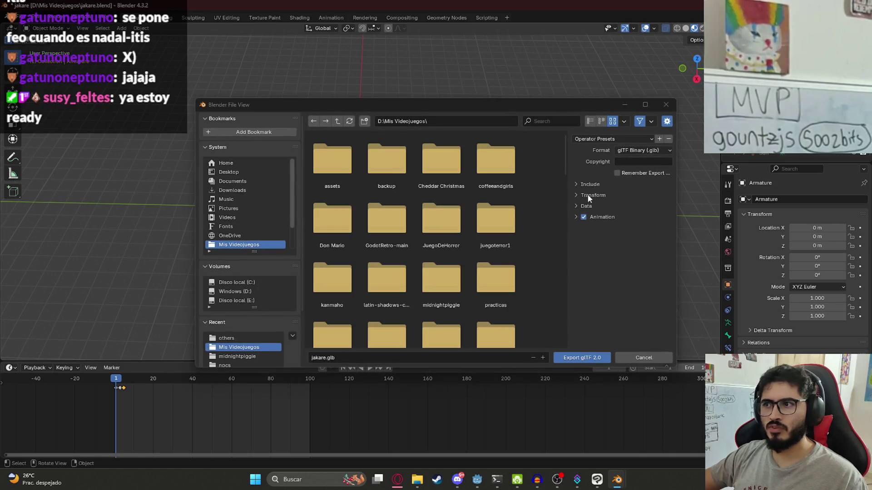
left_click(617, 197)
Step: Export over fishing_rod.glb in juegoterror1/assets/others and save the .blend file
double_click(488, 223)
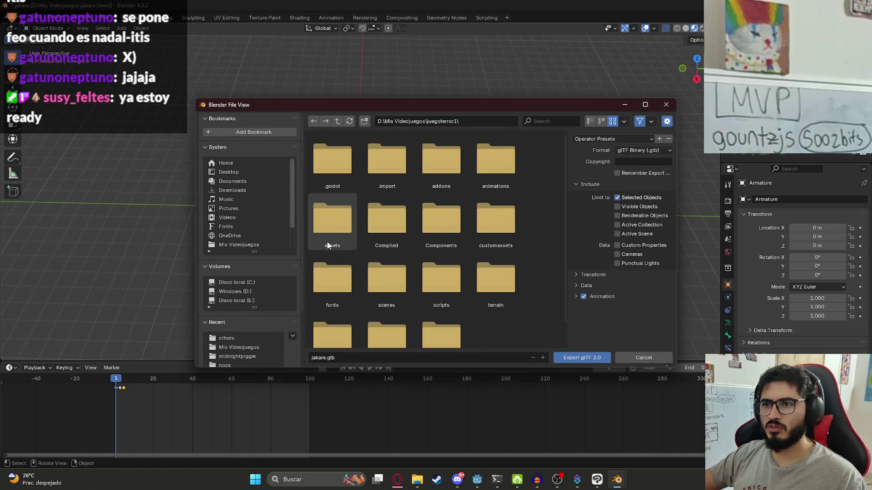
double_click(327, 241)
double_click(343, 291)
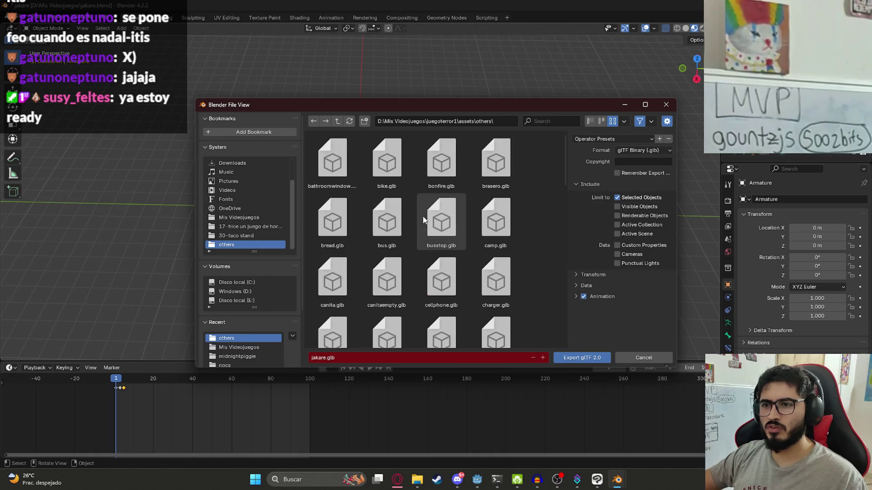
left_click(387, 229)
left_click_drag(560, 152, 557, 323)
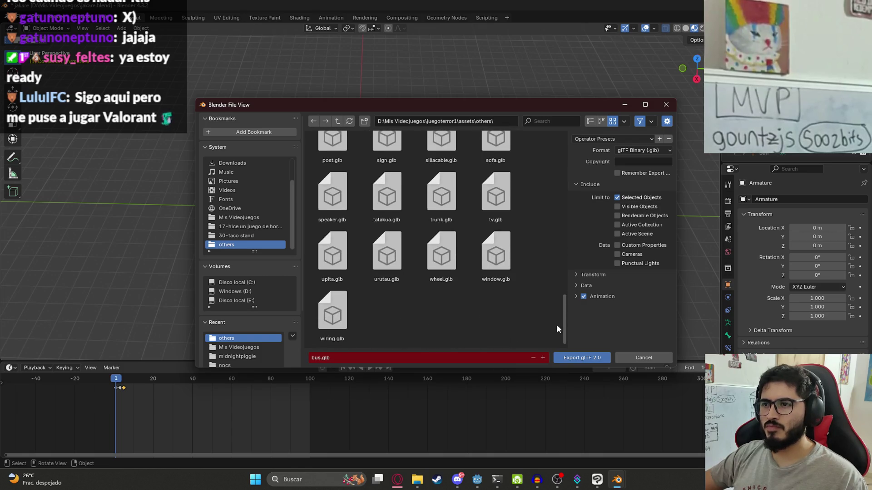
left_click(437, 260)
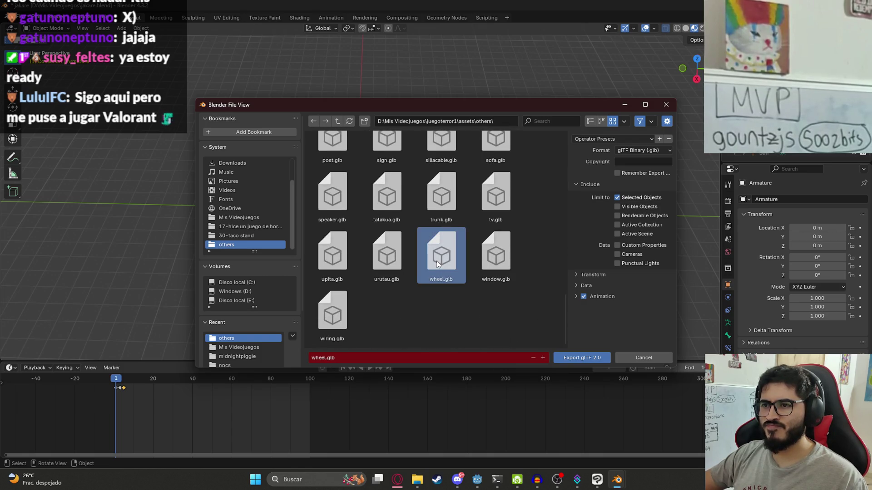
left_click_drag(563, 312, 567, 162)
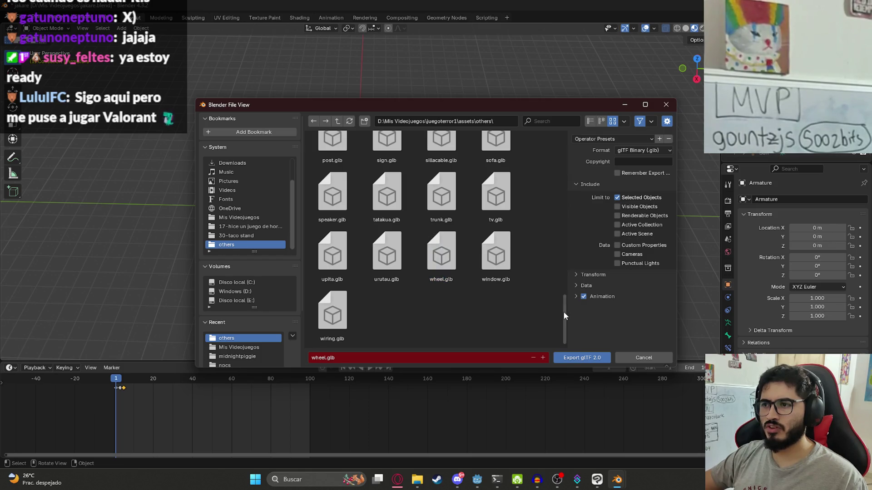
scroll(569, 159, "up", 10)
left_click_drag(568, 192, 565, 222)
double_click(448, 168)
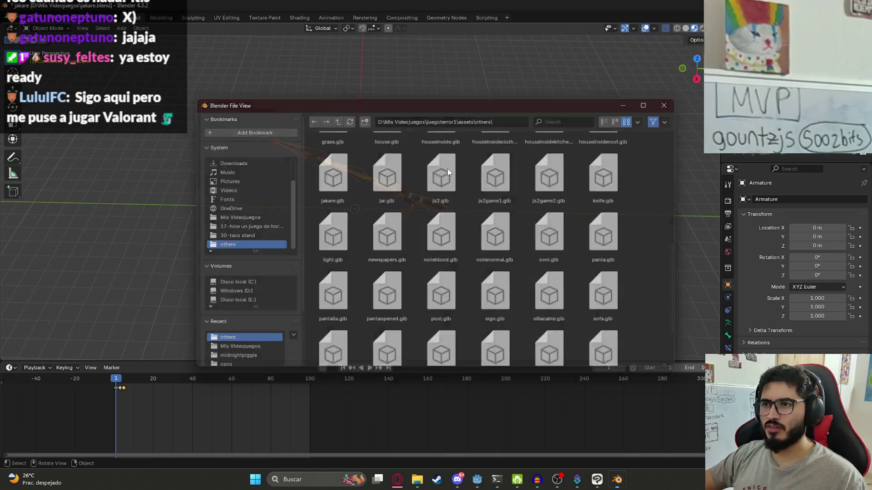
mouse_move(476, 480)
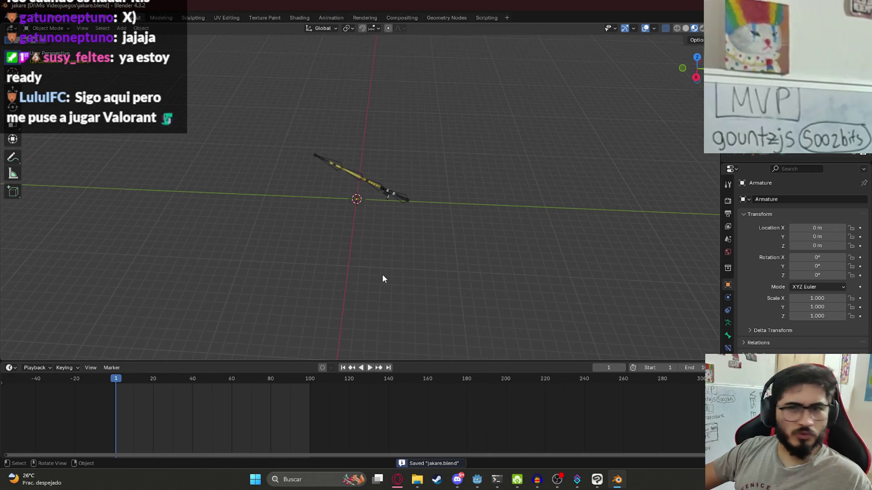
key("ctrl+s")
Step: Switch back to Godot and open the FishingPlayer scene in the 3D view
left_click(477, 480)
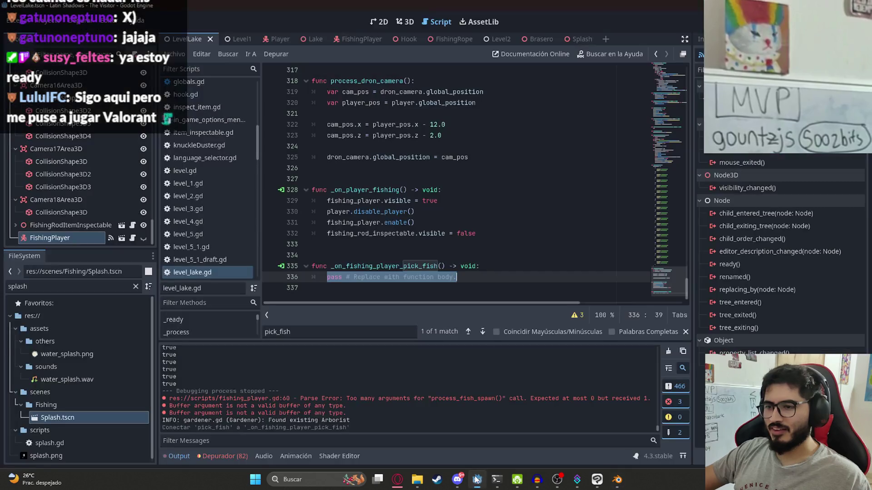
left_click(398, 236)
left_click(404, 248)
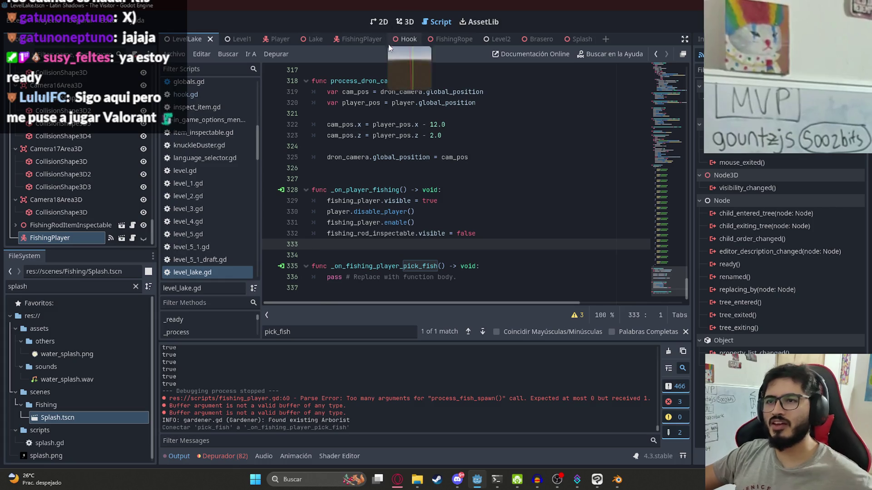
left_click(358, 39)
left_click(404, 21)
scroll(465, 150, "up", 3)
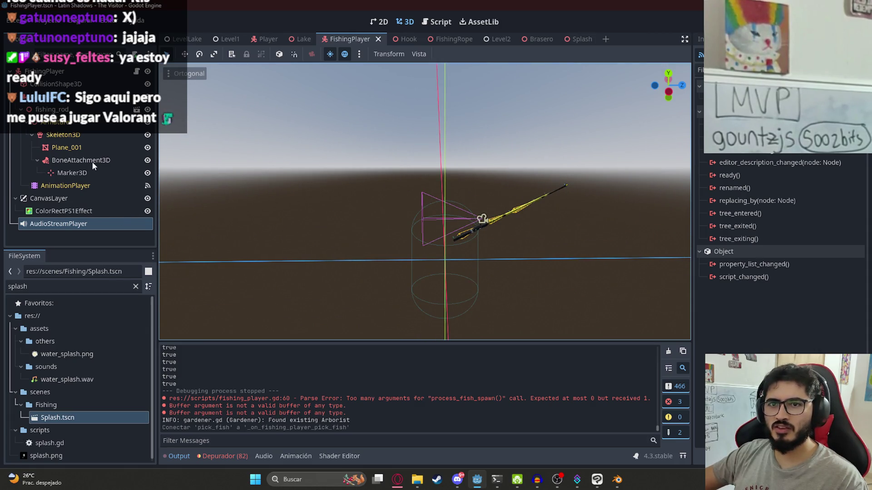
Step: Select the rod's AnimationPlayer and load the FishidRodPose1Pick animation
left_click(76, 186)
left_click(350, 353)
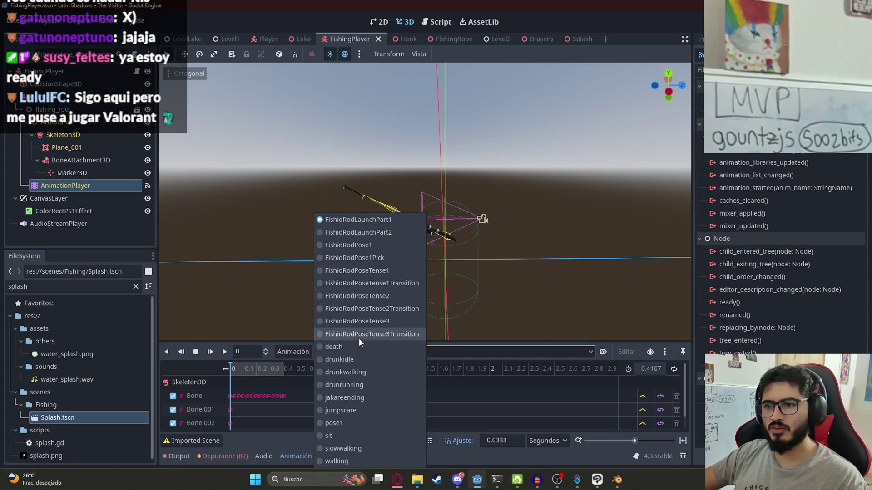
left_click(378, 257)
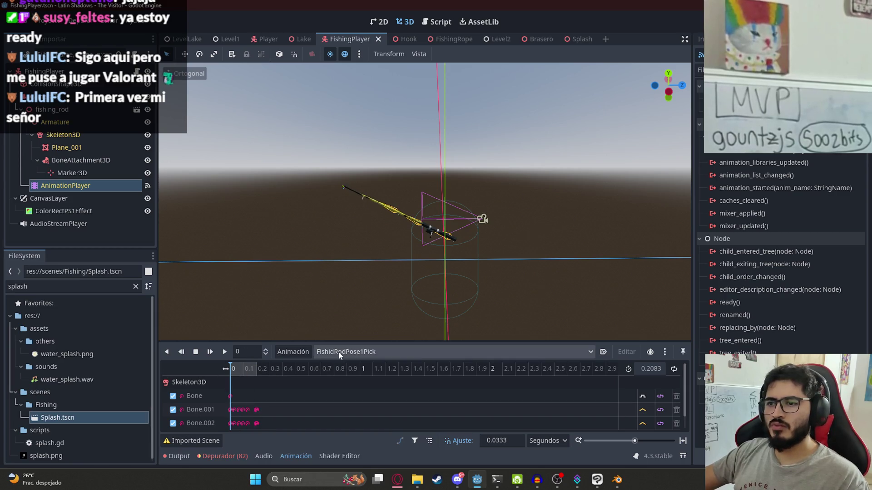
left_click(195, 40)
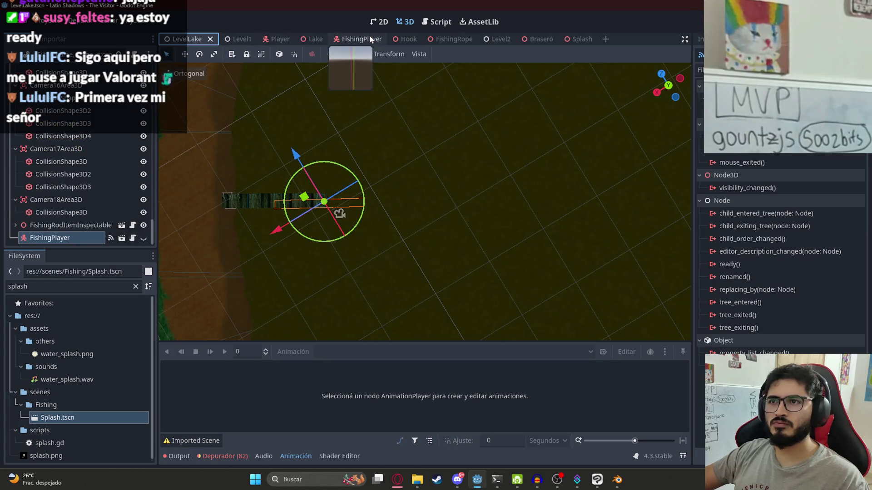
left_click(350, 39)
Step: In fishing_player.gd, add a line above emit_signal starting with fishing_rod_animation_player
left_click(137, 71)
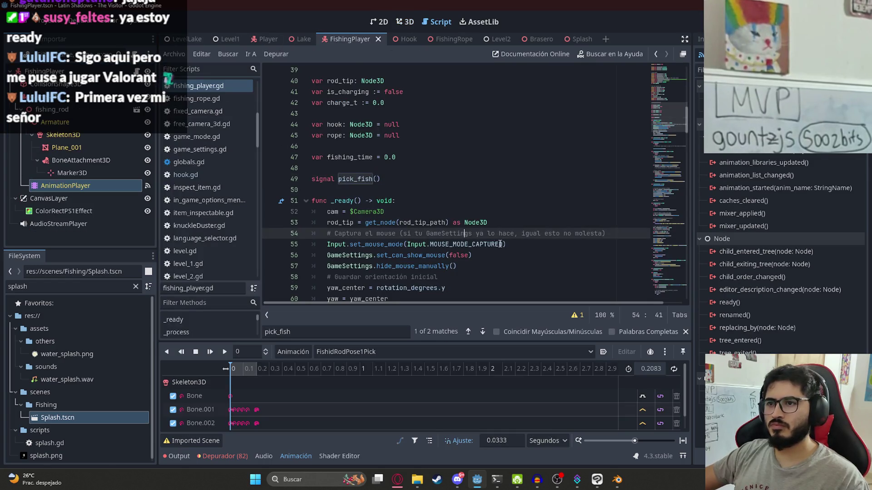
key("Tab")
scroll(454, 245, "down", 1)
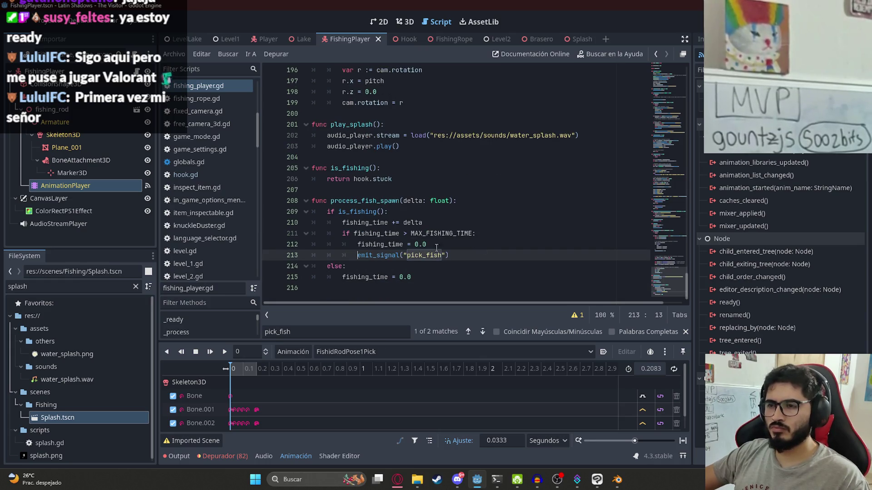
left_click(441, 248)
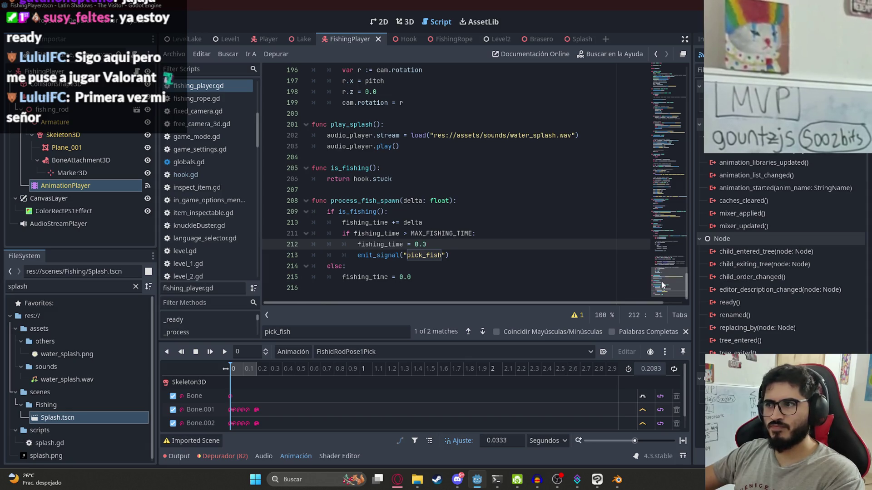
key("Return")
type("nima")
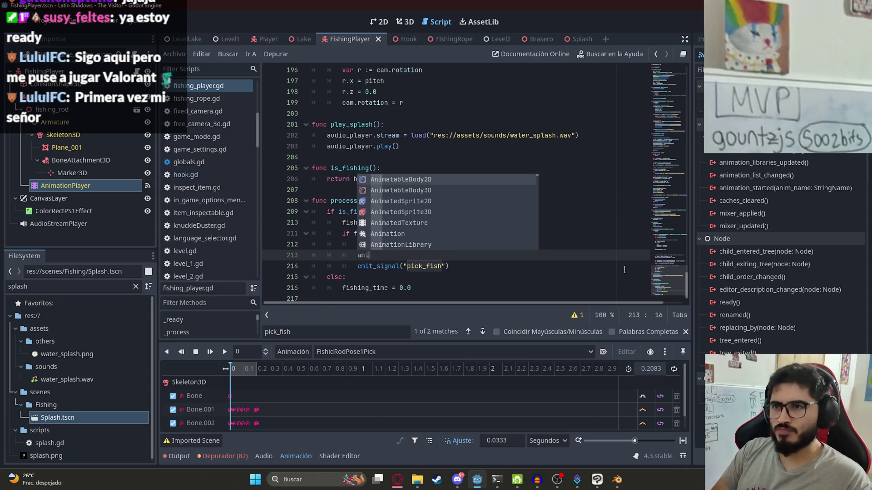
key("BackSpace")
key("BackSpace")
key("BackSpace")
type("player")
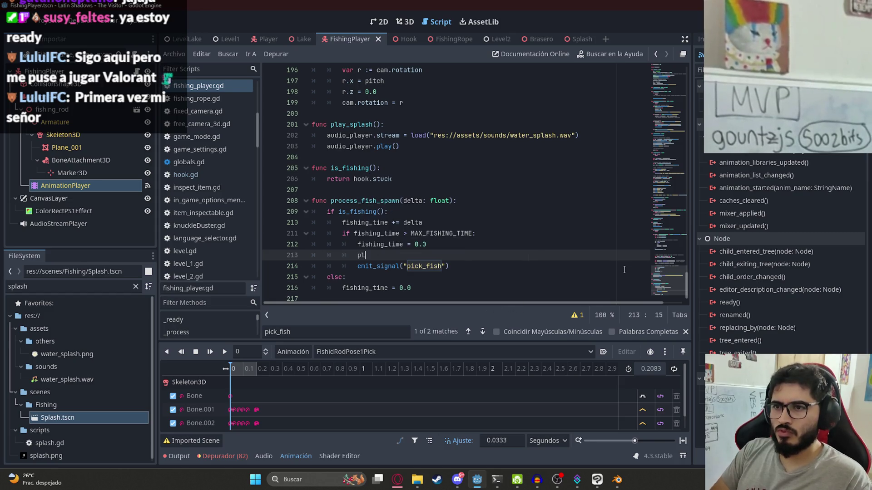
key("BackSpace")
key("BackSpace")
key("BackSpace")
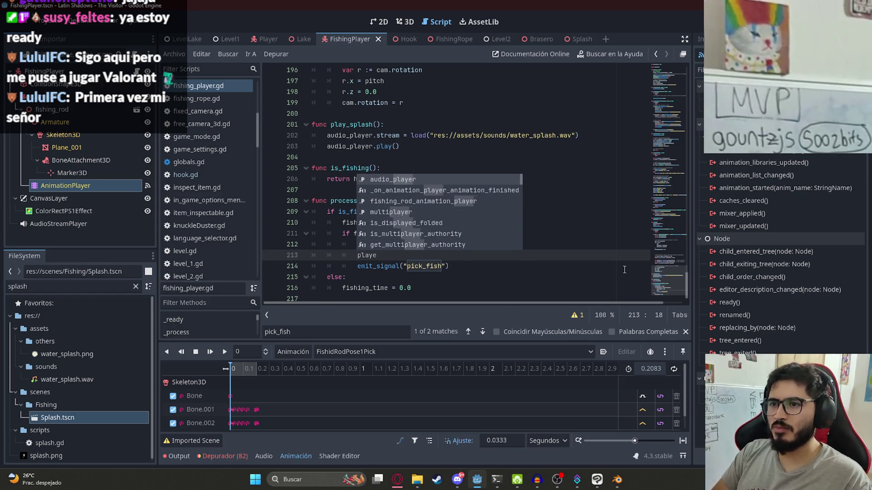
type("fish")
key("Return")
Step: Complete it as .play("FishidRodPose1Pick") and save the script
type(".play")
key("Return")
type("pick")
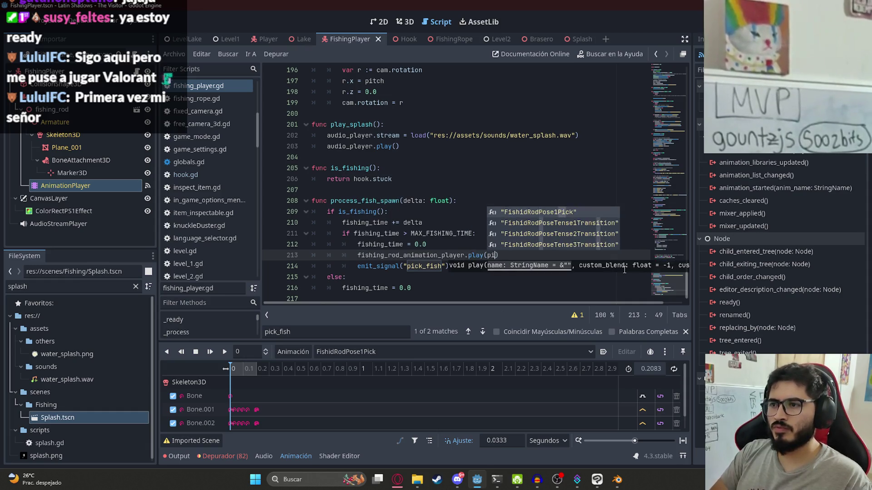
key("BackSpace")
key("BackSpace")
key("BackSpace")
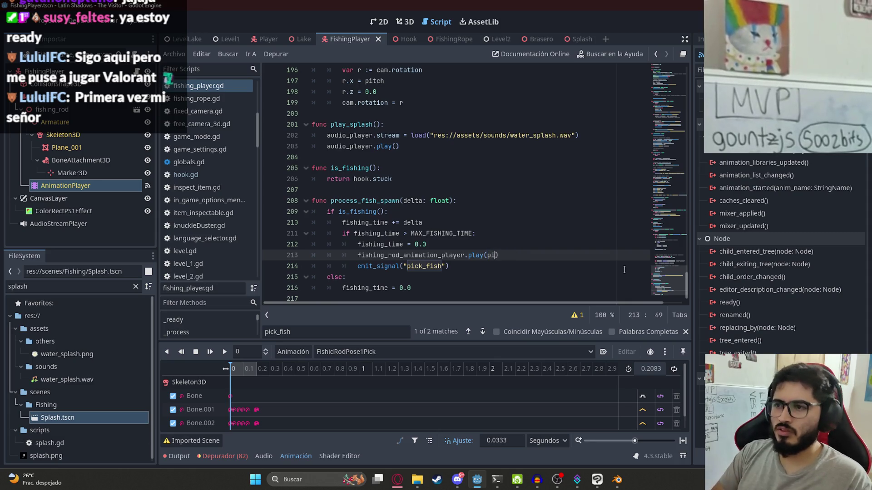
type("ic")
key("BackSpace")
key("BackSpace")
key("BackSpace")
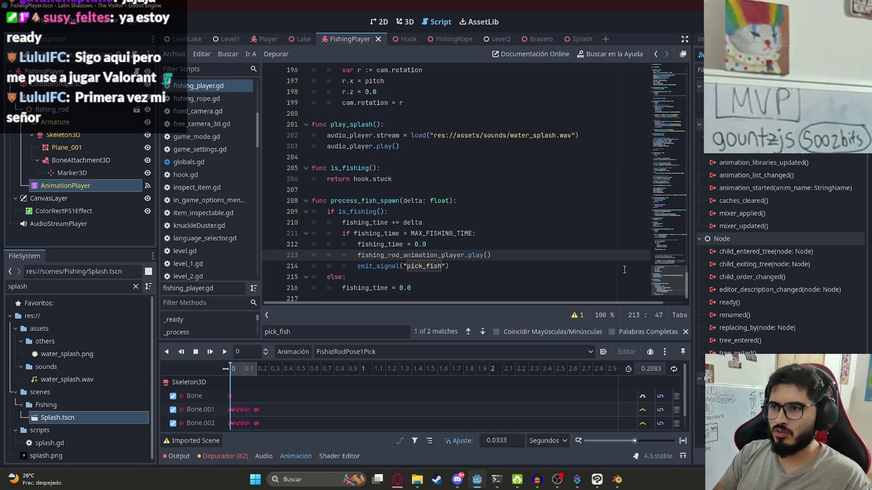
type("\"pick")
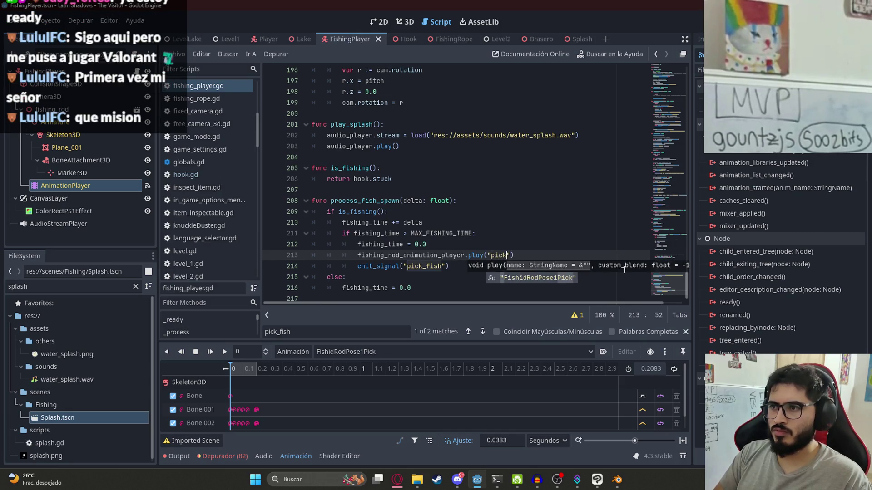
key("Return")
key("ctrl+s")
key("Up")
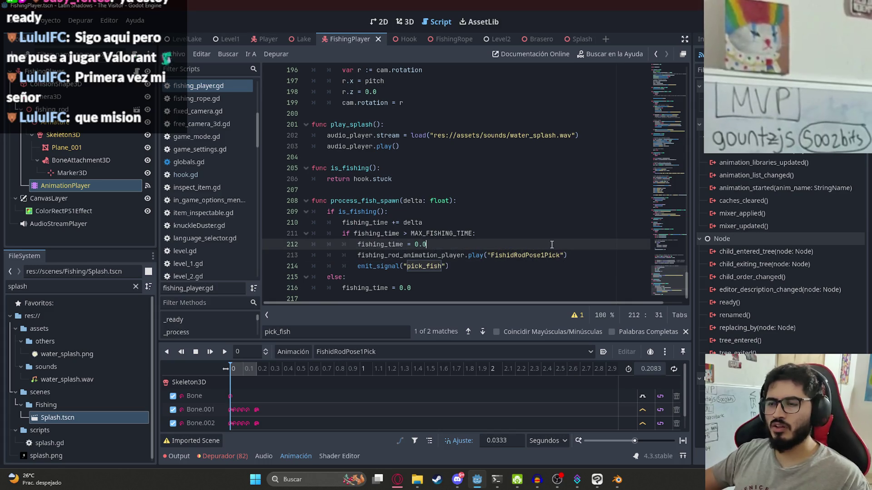
right_click(186, 40)
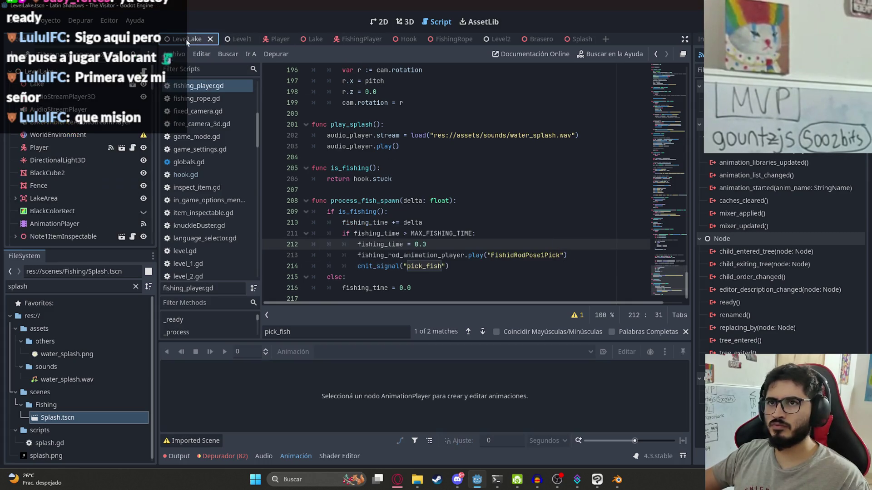
Step: Run the LevelLake scene, locate the failing hook access, and stop the game
left_click(301, 114)
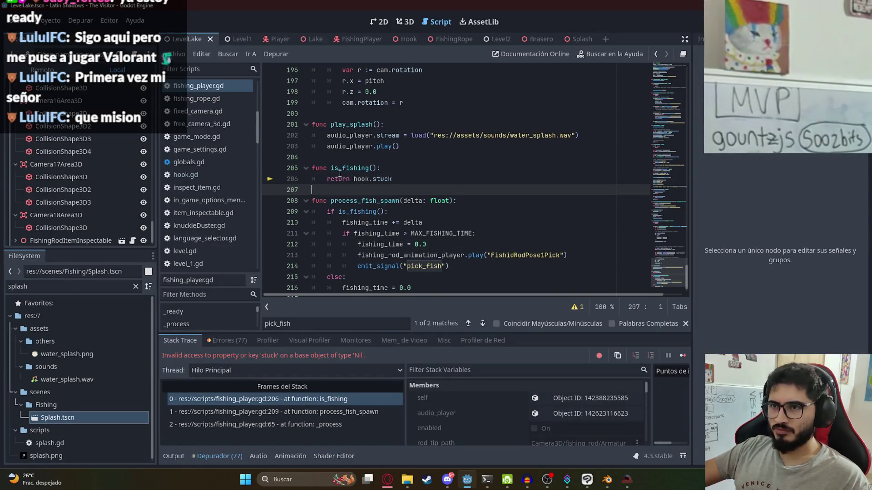
left_click(361, 179)
double_click(361, 179)
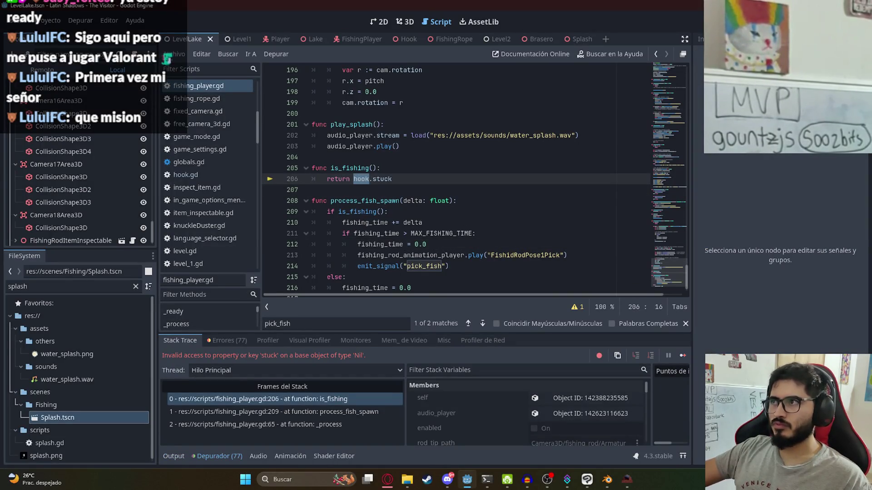
key("F8")
Step: Insert 'if hook == null: return false' in is_fishing and save the script
left_click(387, 171)
key("Return")
type("if hook == null")
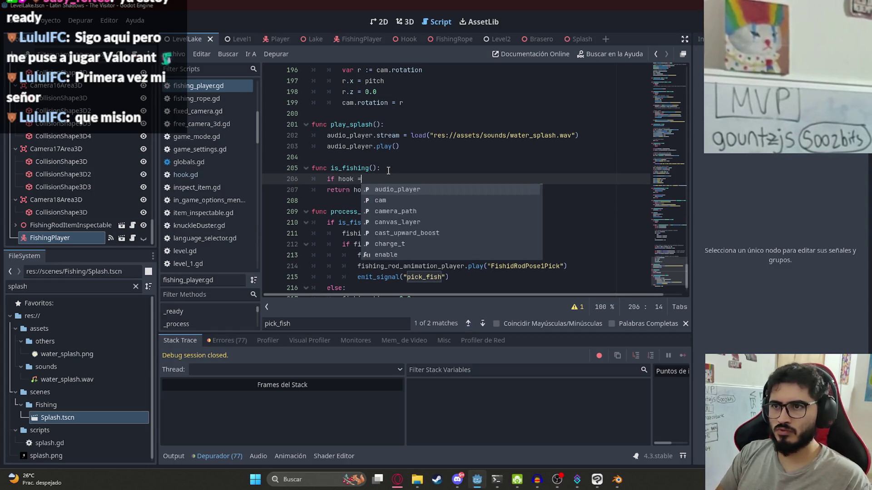
type(":")
key("Return")
type("return false")
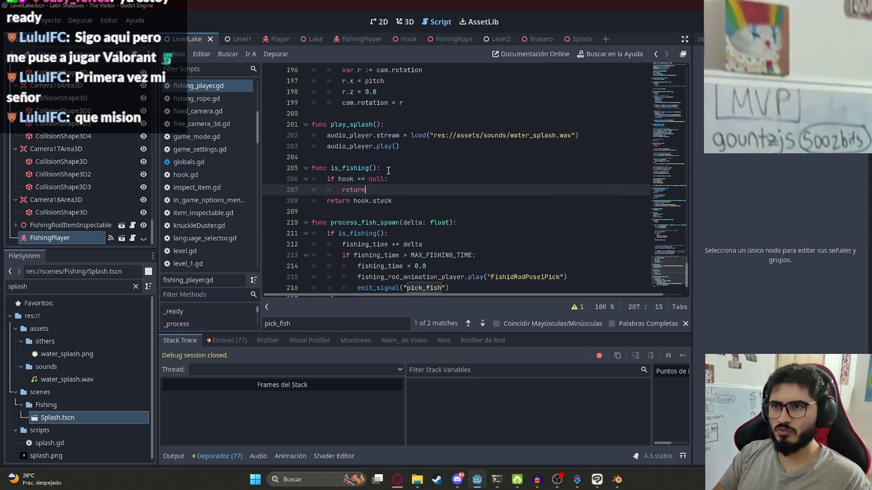
key("ctrl+s")
Step: Save all scenes and launch the game with F5
left_click(174, 53)
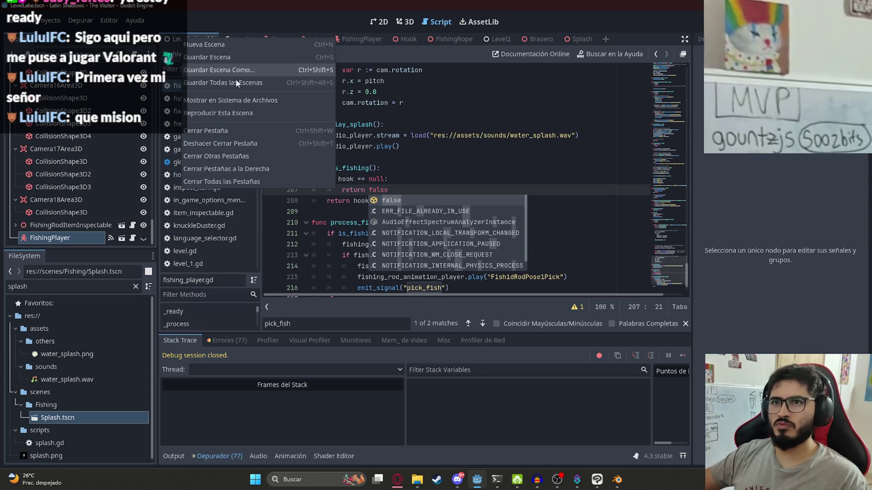
left_click(204, 110)
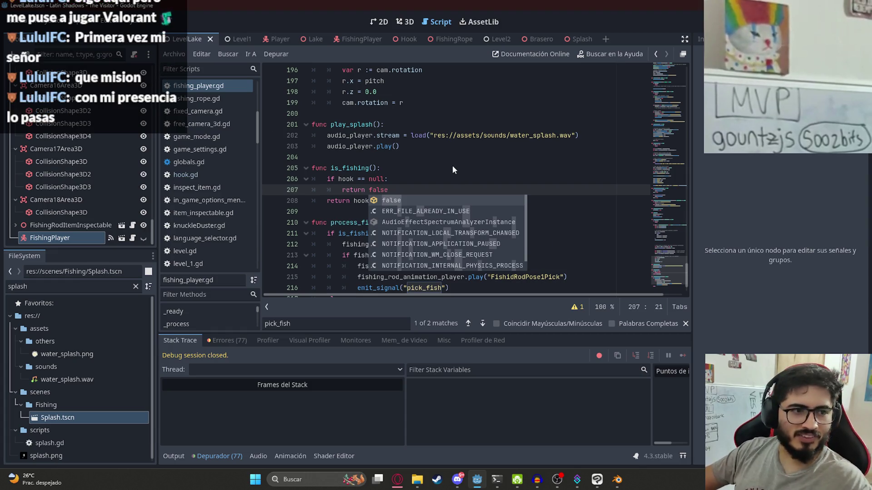
key("F5")
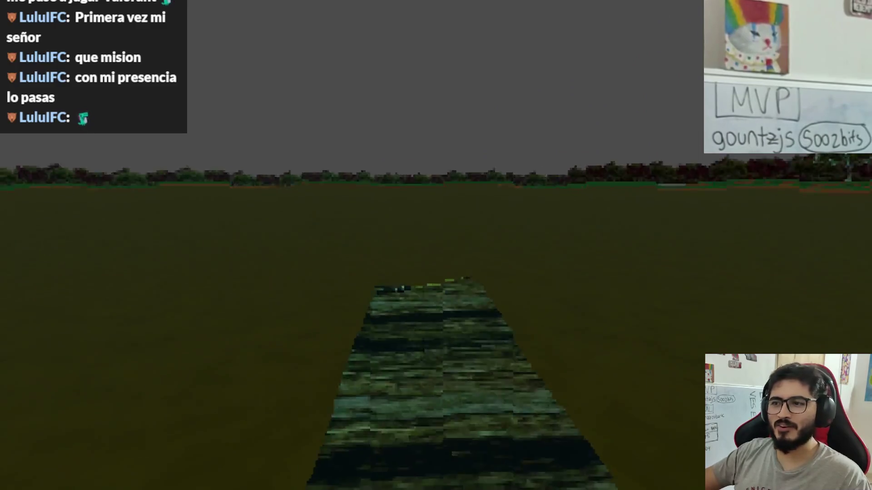
Step: Pick up the rod with E, choose Pescar, and cast the fishing line
key("e")
left_click(284, 425)
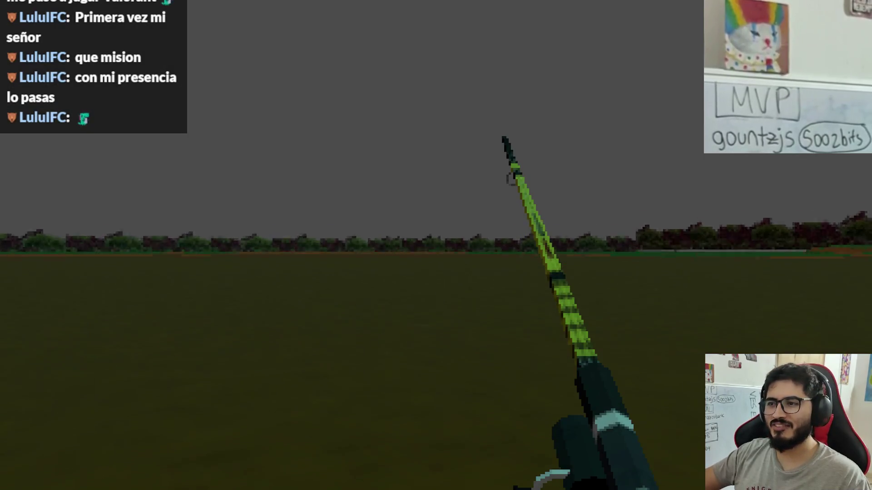
left_click(436, 245)
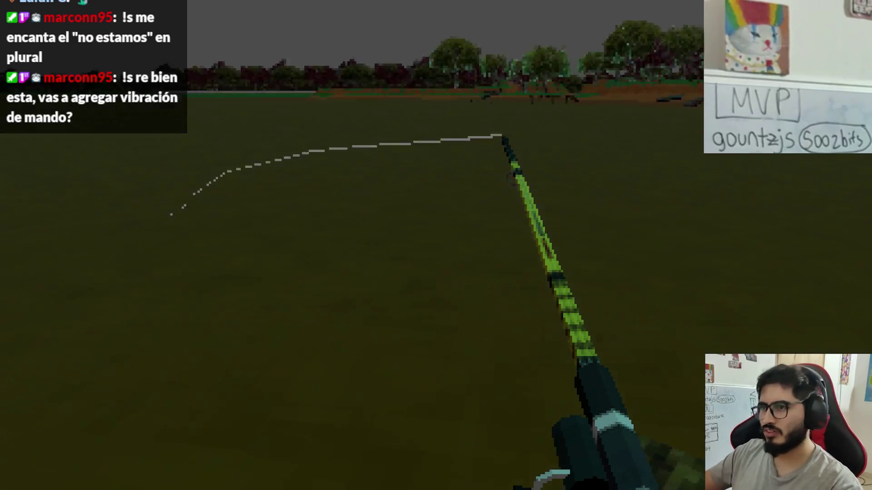
Step: Cast and reel the rod about eleven times across the water, then stop the Latin Shadows test run
left_click(436, 245)
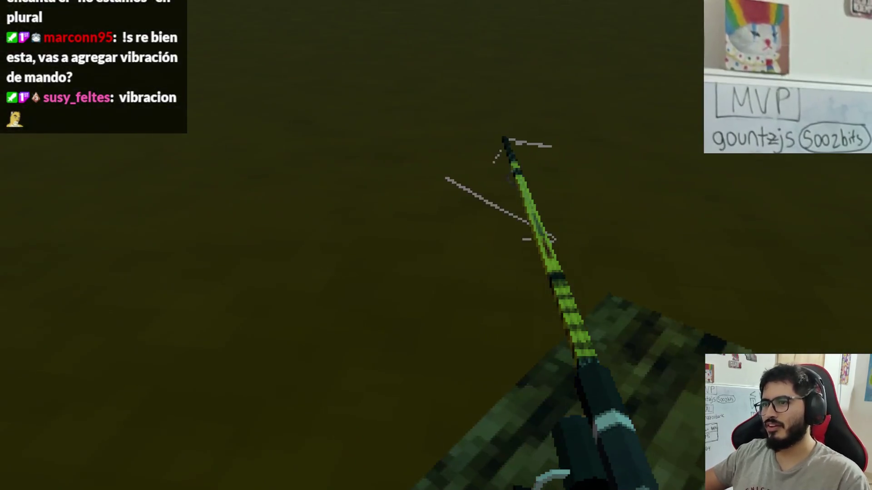
left_click(436, 245)
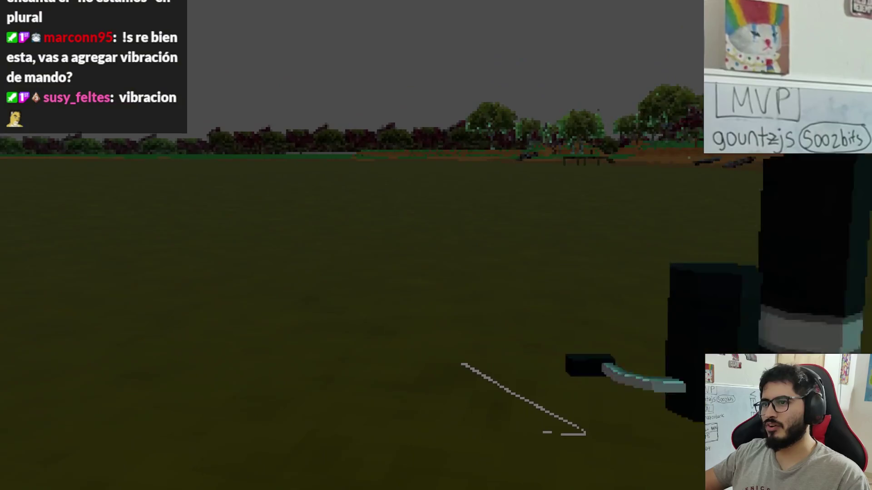
left_click(436, 245)
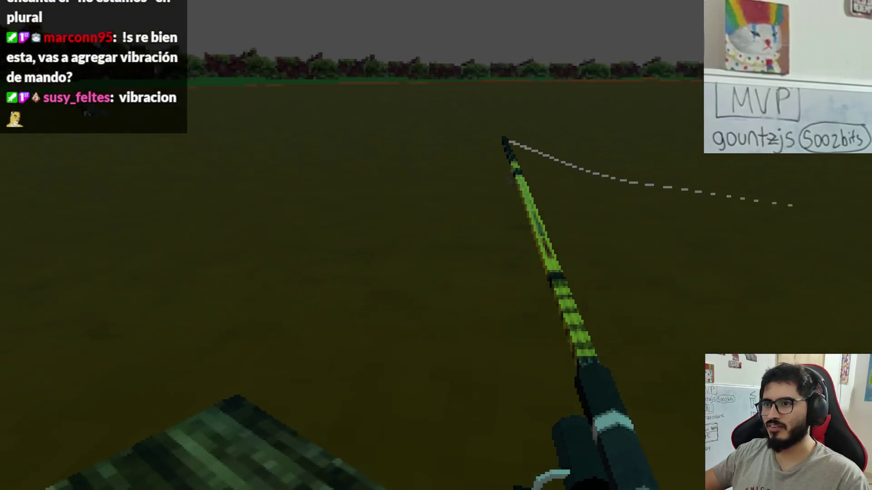
left_click(436, 245)
left_click(436, 246)
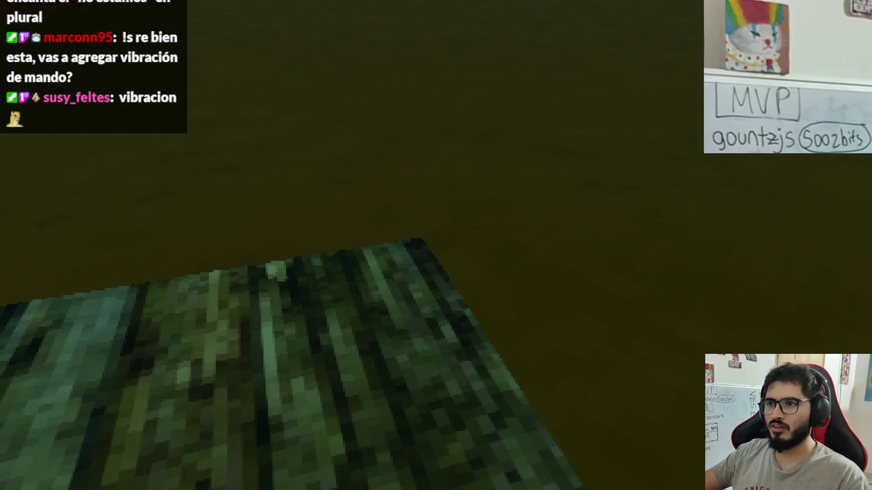
left_click(436, 245)
left_click(436, 245)
left_click(436, 246)
left_click(435, 245)
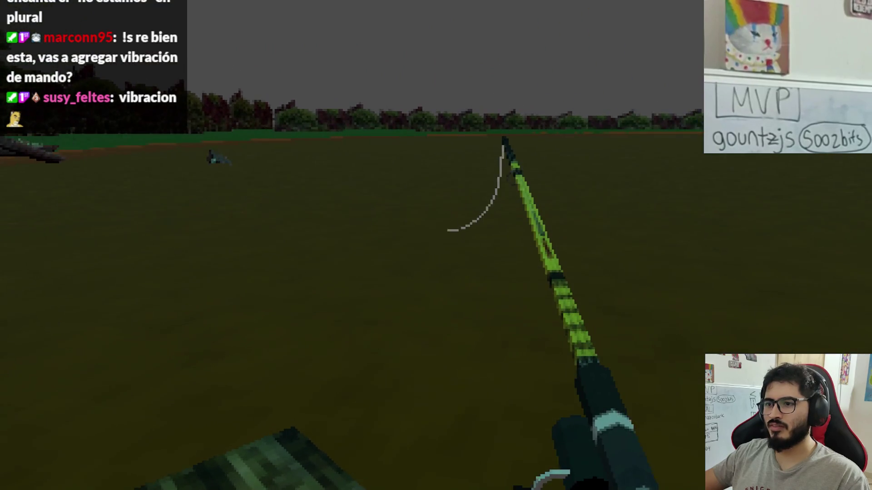
left_click(436, 245)
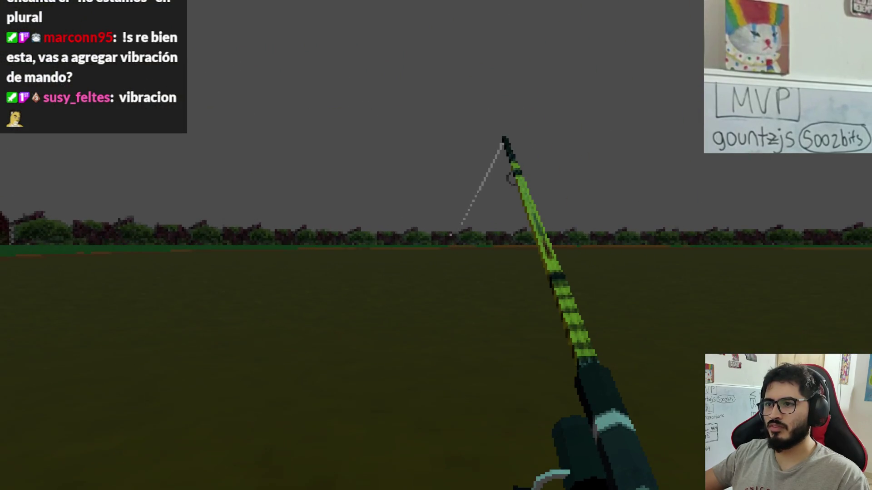
left_click(436, 245)
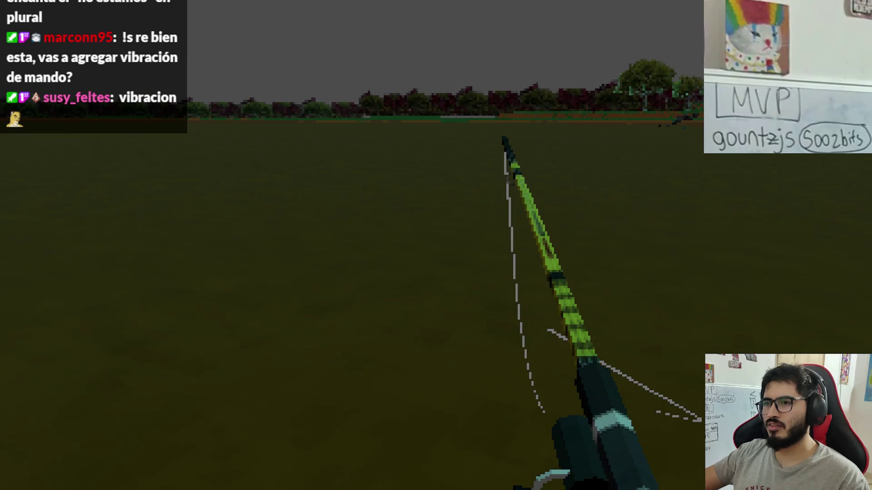
key("Escape")
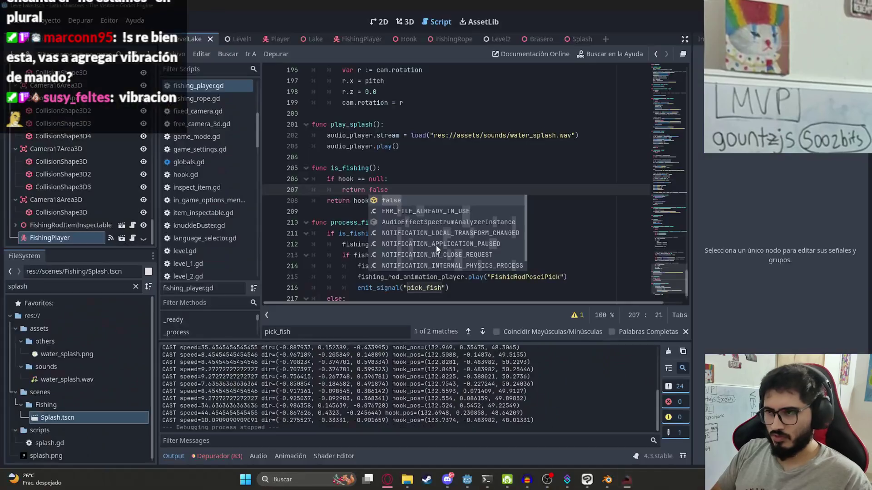
Step: Dismiss the code completion suggestions in fishing_player.gd
left_click(463, 181)
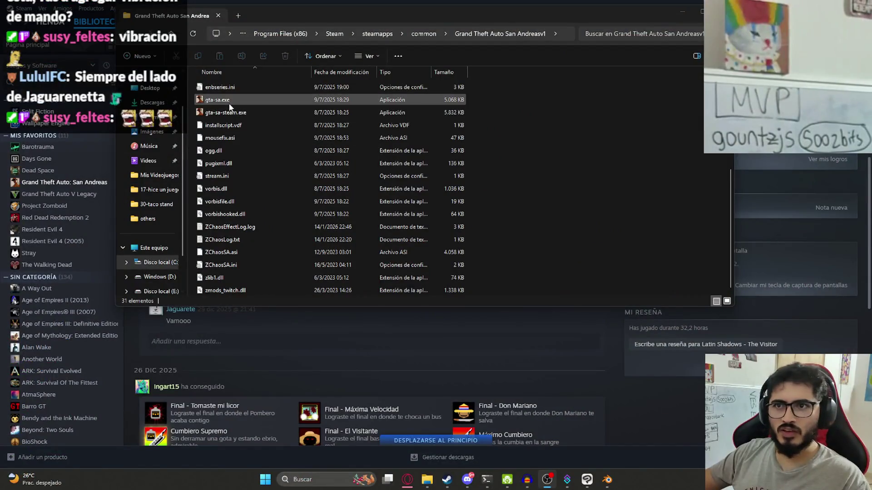
Step: Launch gta-sa.exe and accept the display device to reach the main menu
double_click(218, 100)
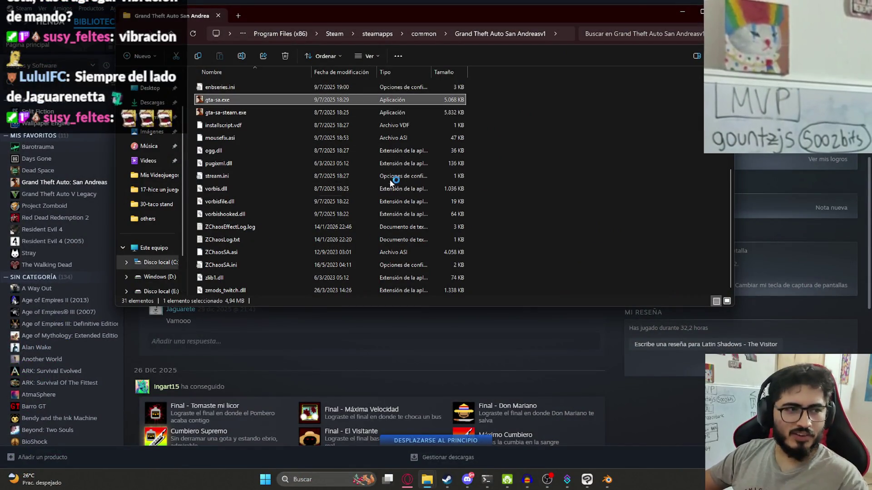
left_click(370, 202)
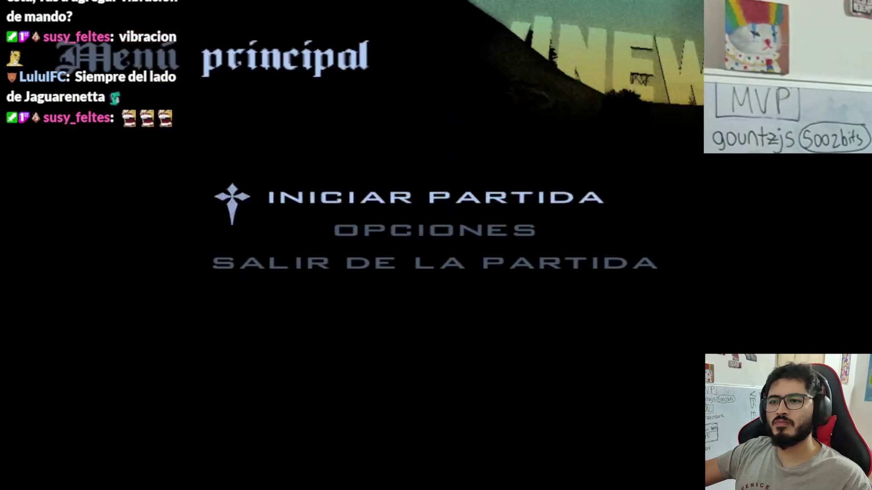
Step: Load a saved game through Iniciar partida > Cargar partida
left_click(352, 202)
left_click(347, 204)
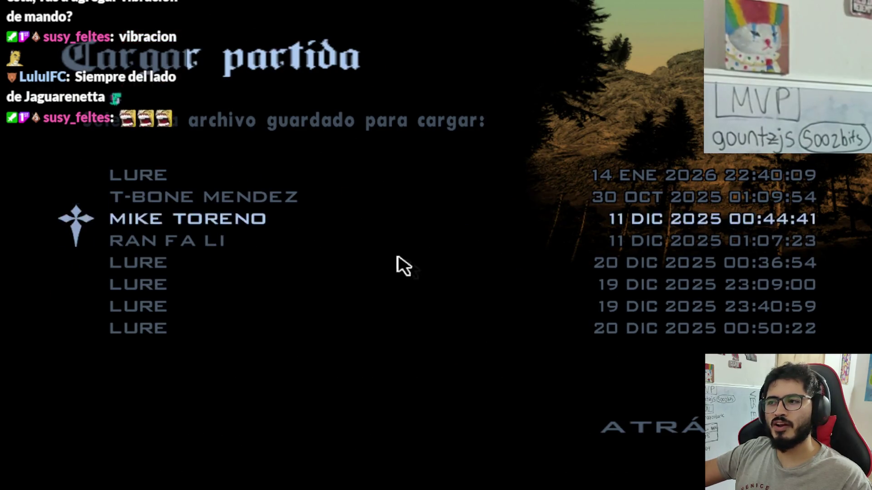
left_click(412, 196)
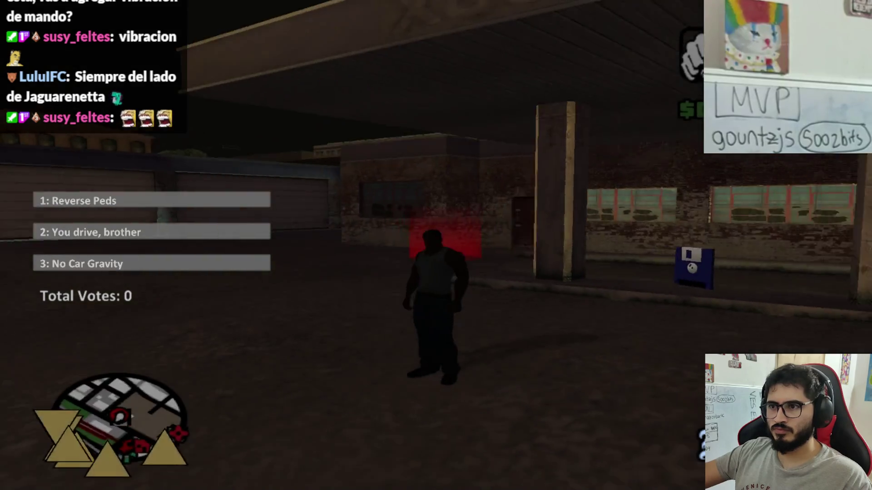
Step: Pause and quit the game with Salir de la partida > Sí, returning to the install folder
key("Escape")
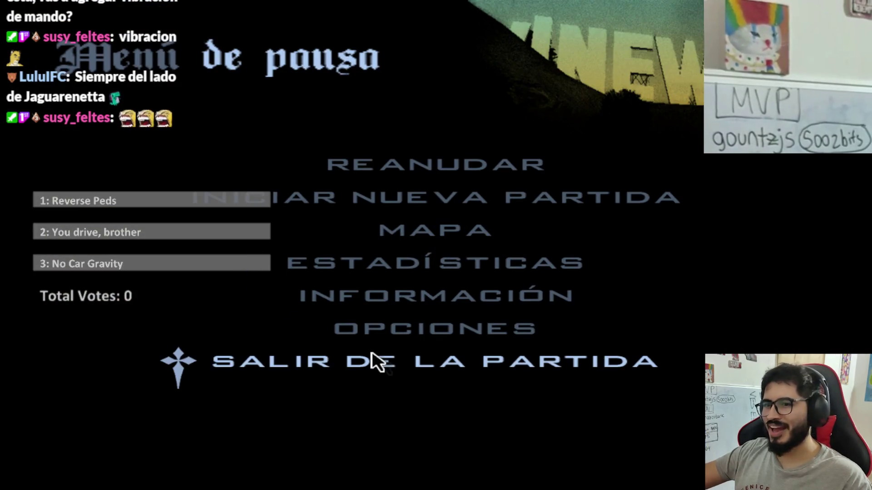
left_click(373, 362)
left_click(402, 327)
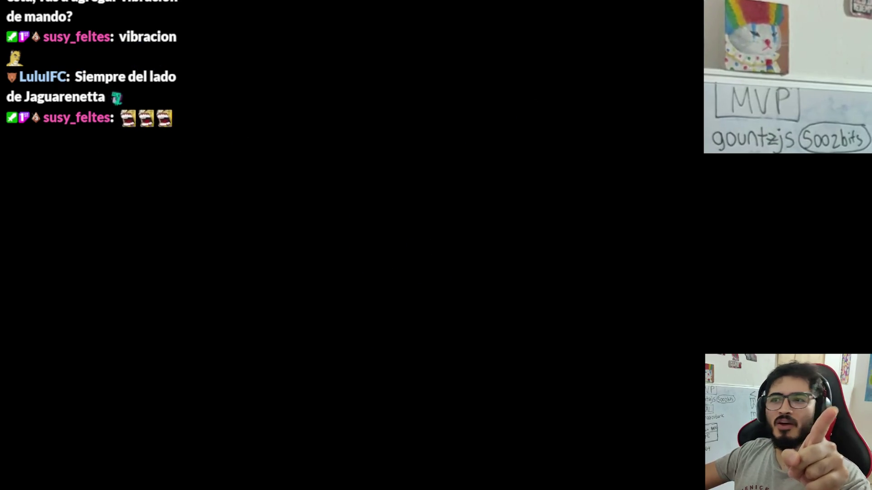
scroll(484, 126, "up", 5)
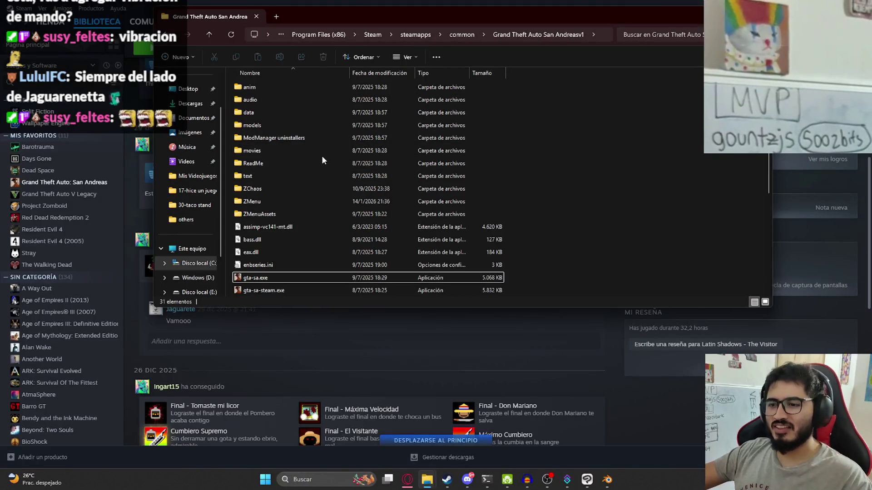
Step: Launch Sublime Text from the Start search
key("super")
type("sublime")
key("Return")
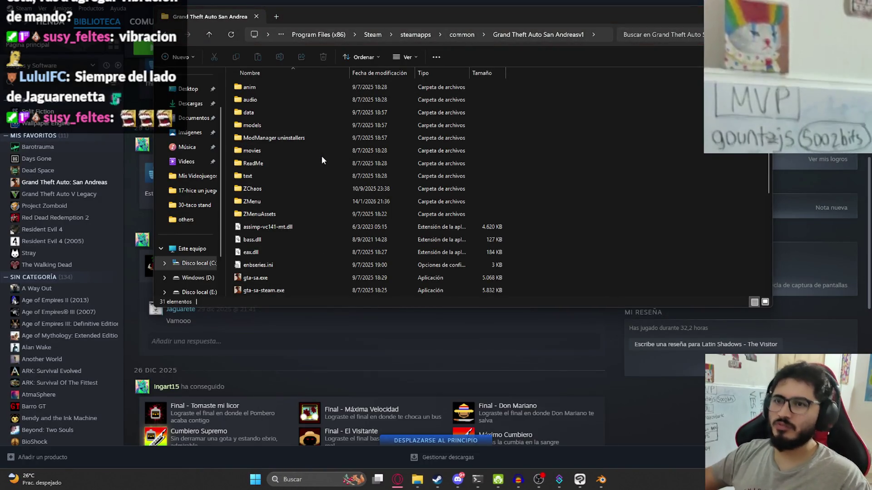
Step: Open SaveGJC.ini from the ZChaos folder in Sublime Text
double_click(275, 190)
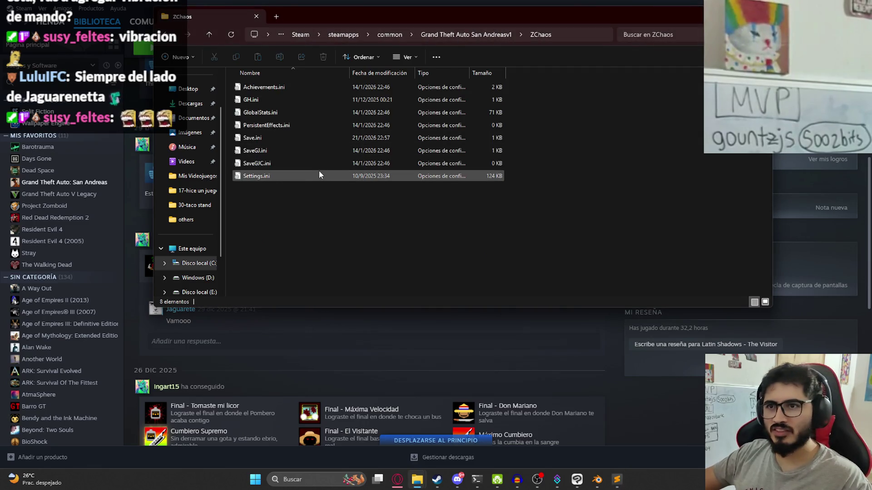
left_click(288, 164)
left_click(246, 165)
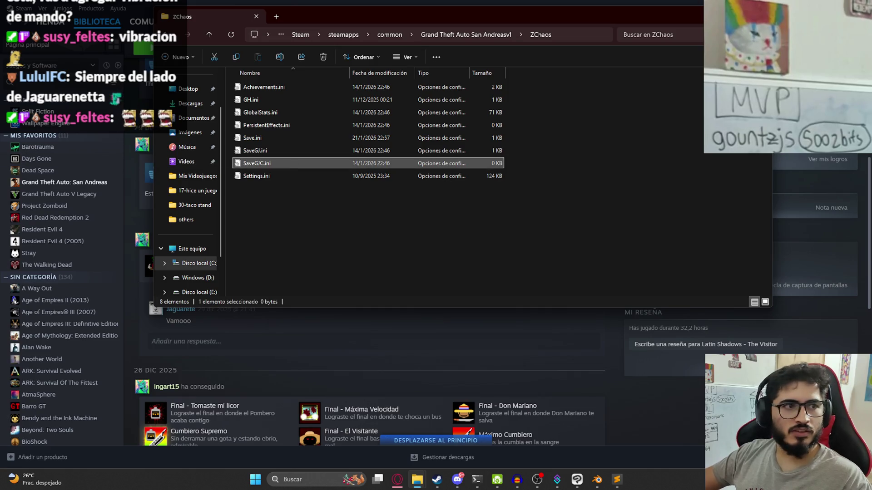
double_click(255, 164)
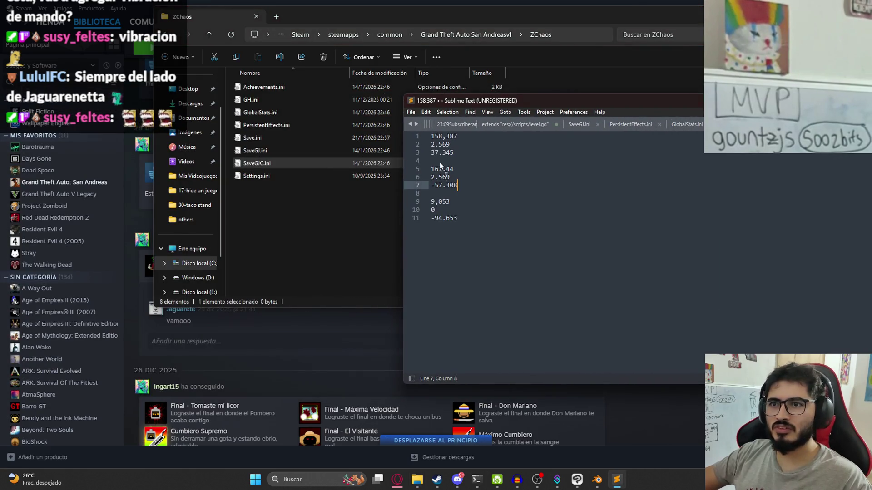
Step: Open SaveGJ.ini in Sublime Text, delete all its contents and save it empty
left_click_drag(308, 152, 487, 187)
left_click(487, 187)
key("alt+Tab")
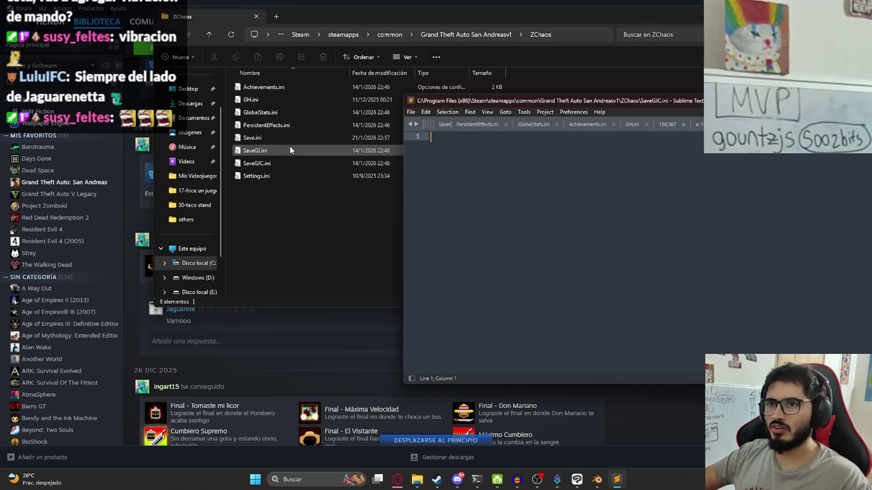
double_click(290, 150)
left_click(542, 297)
key("ctrl+a")
key("Delete")
key("ctrl+s")
Step: Drag GH.ini, SaveGJ.ini and SaveGJC.ini from ZChaos into Sublime Text to review them
left_click(262, 165)
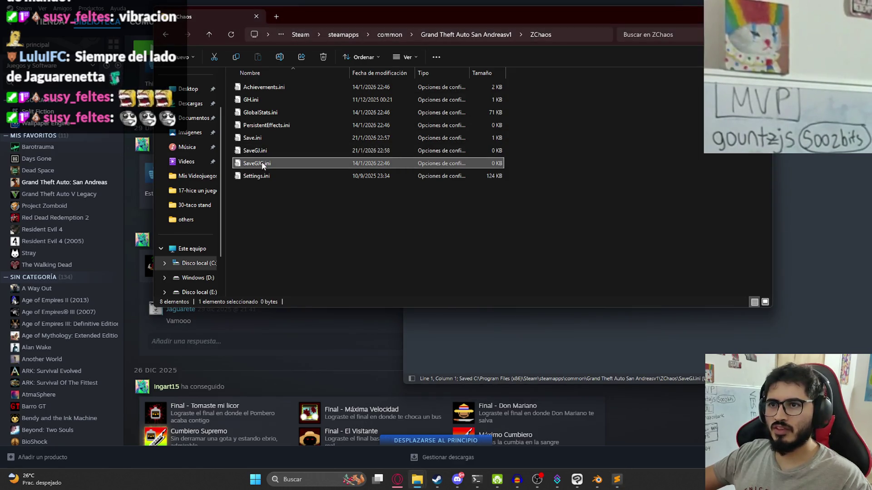
left_click(514, 339)
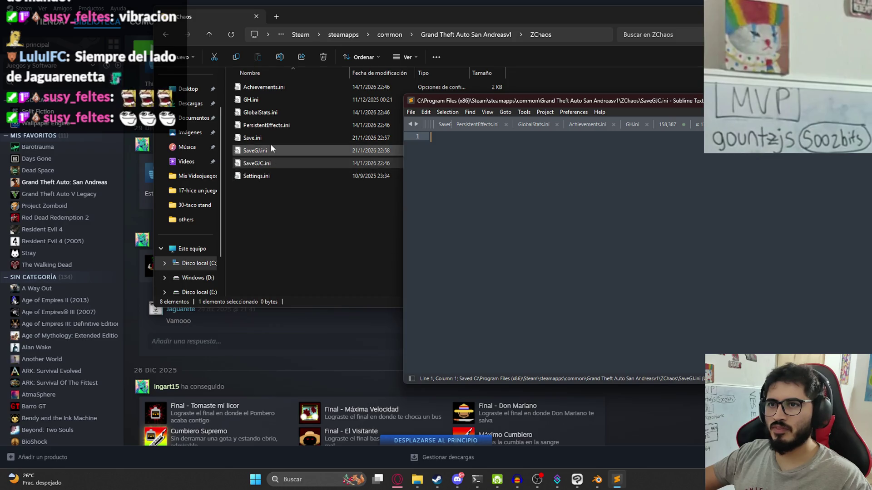
left_click(272, 150)
left_click(248, 100)
mouse_move(248, 103)
left_mouse_down()
mouse_move(496, 282)
mouse_move(545, 341)
left_mouse_up()
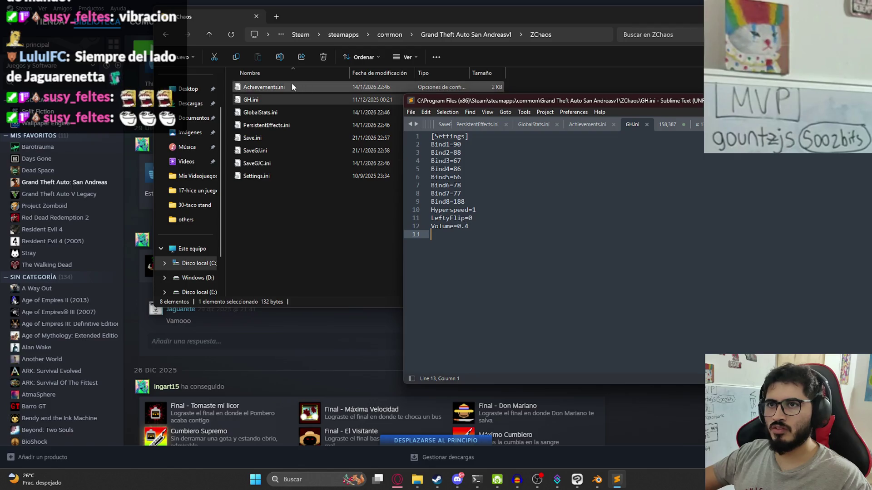
left_click(285, 87)
left_click(256, 138)
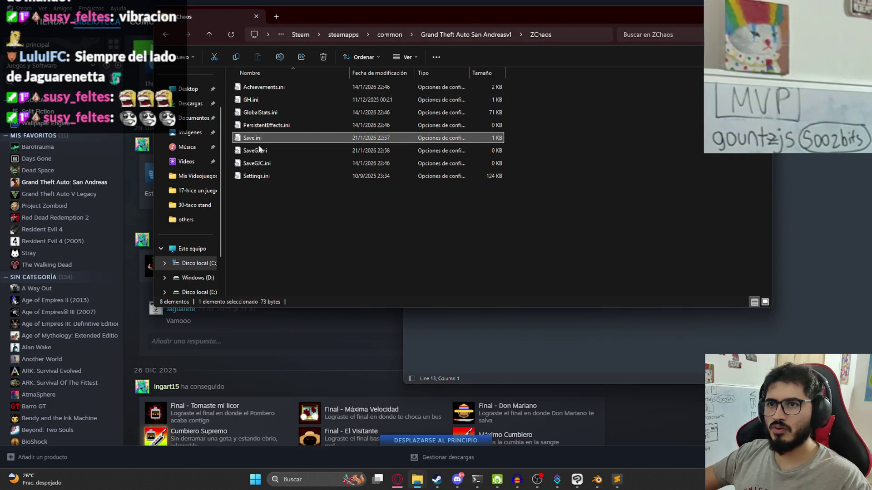
left_click(259, 151)
left_click_drag(517, 338, 492, 223)
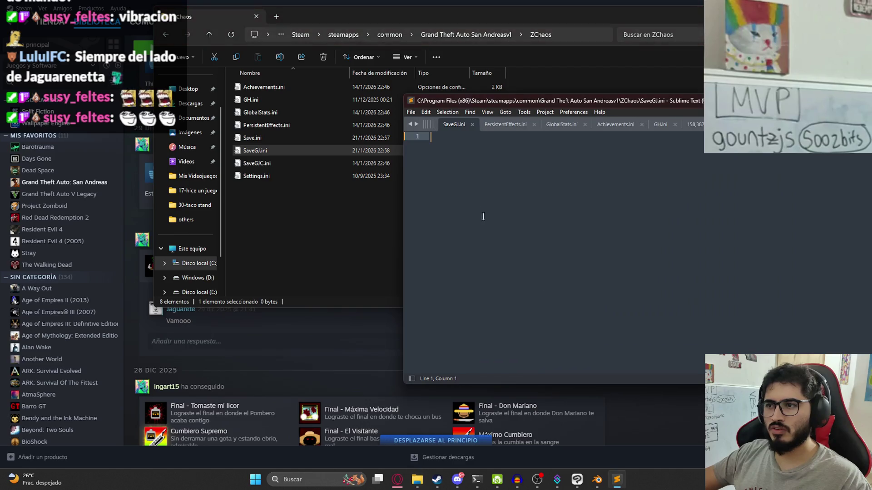
left_click(259, 165)
mouse_move(263, 167)
left_mouse_down()
mouse_move(369, 252)
mouse_move(453, 341)
left_mouse_up()
Step: Return File Explorer to the Grand Theft Auto San Andreasv1 install folder
left_click(249, 167)
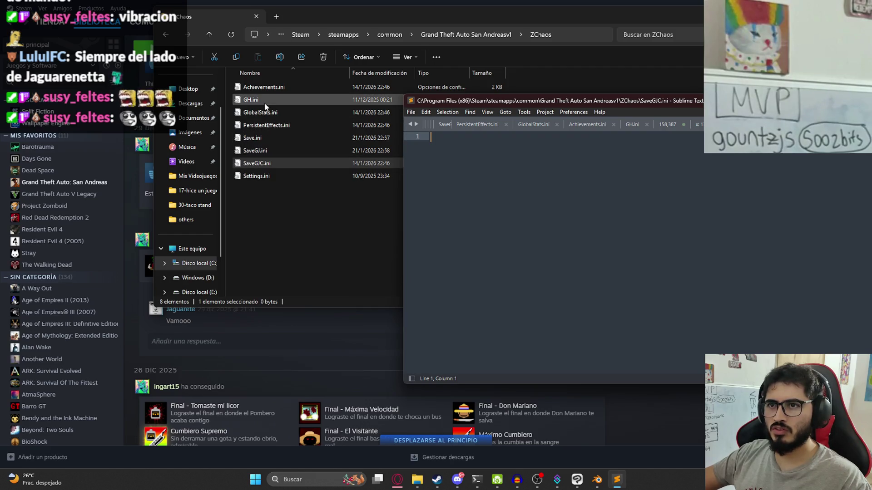
mouse_move(259, 100)
left_mouse_down()
mouse_move(605, 271)
mouse_move(285, 127)
mouse_move(264, 104)
mouse_move(463, 287)
mouse_move(481, 338)
left_mouse_up()
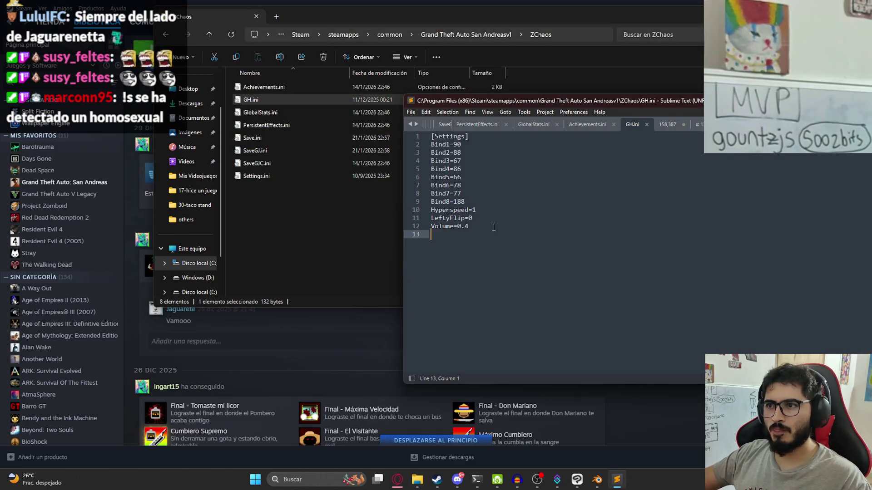
left_click(337, 279)
left_click(454, 35)
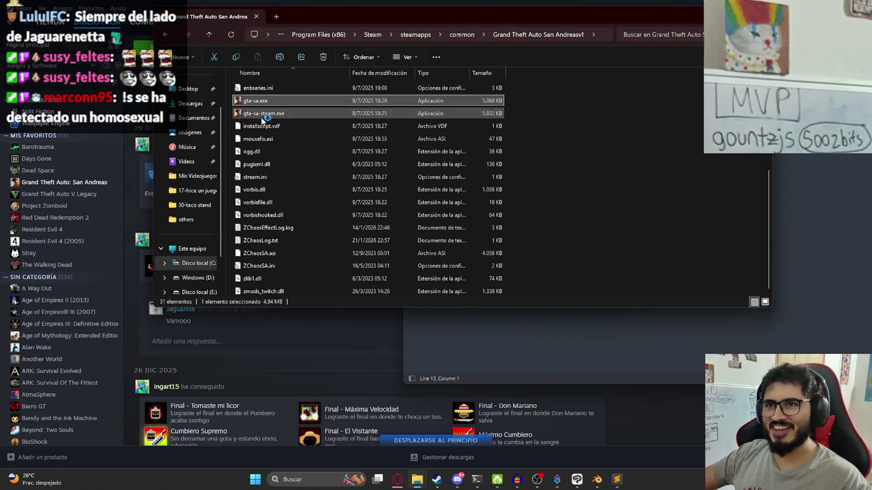
Step: Relaunch gta-sa.exe and confirm the GeForce RTX 3060 graphics device
double_click(256, 100)
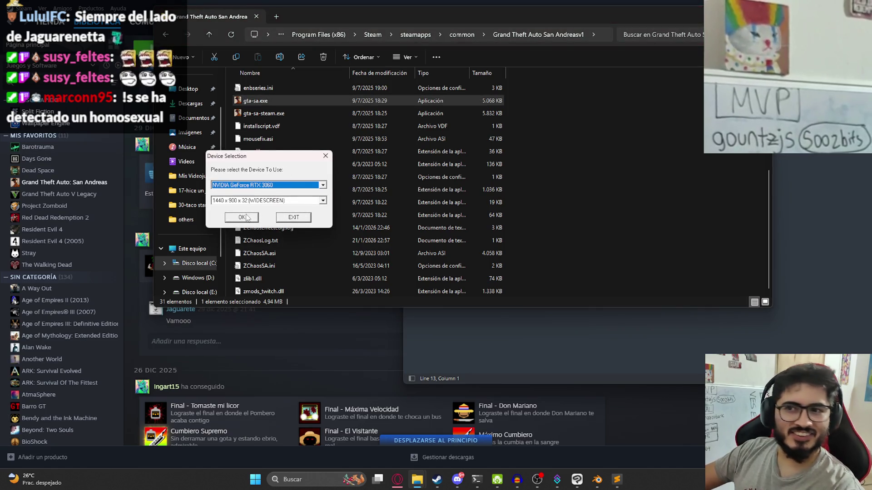
left_click(242, 218)
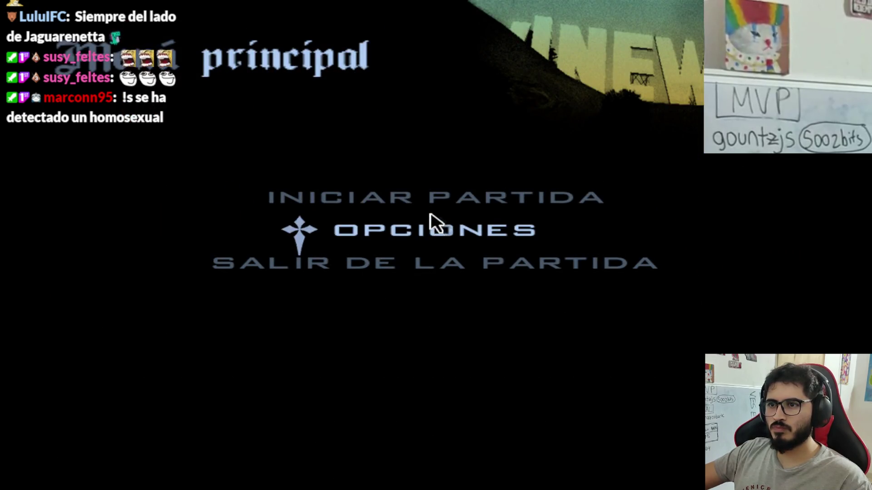
Step: Load the top LURE save from Iniciar Partida > Cargar Partida
left_click(429, 200)
left_click(245, 225)
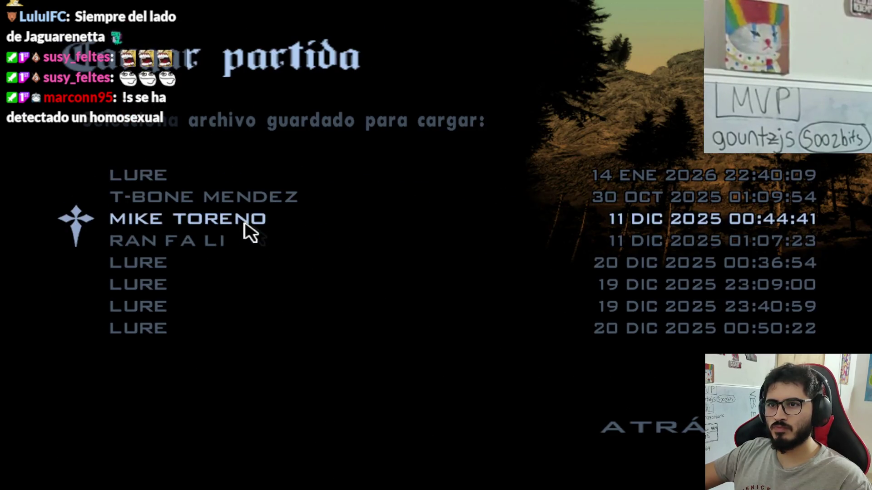
left_click(282, 187)
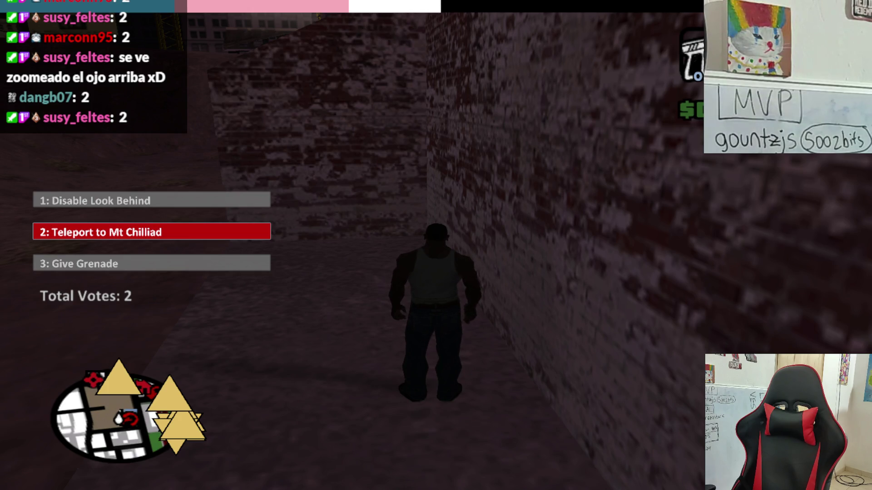
Step: Play as CJ, drawing and holstering a weapon, until Mt Chilliad teleport fires, then pause
key("e")
key("q")
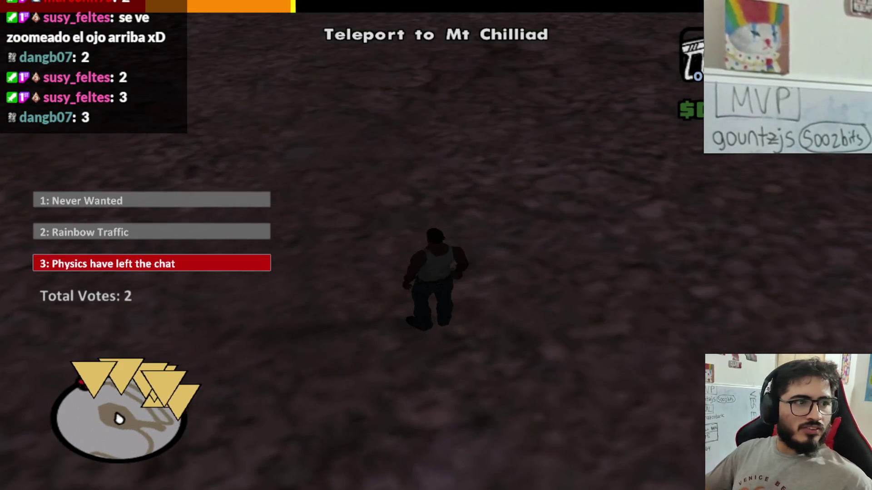
key("Escape")
Step: Reload the LURE save from Juego > Cargar Partida and confirm
left_click(341, 211)
left_click(181, 207)
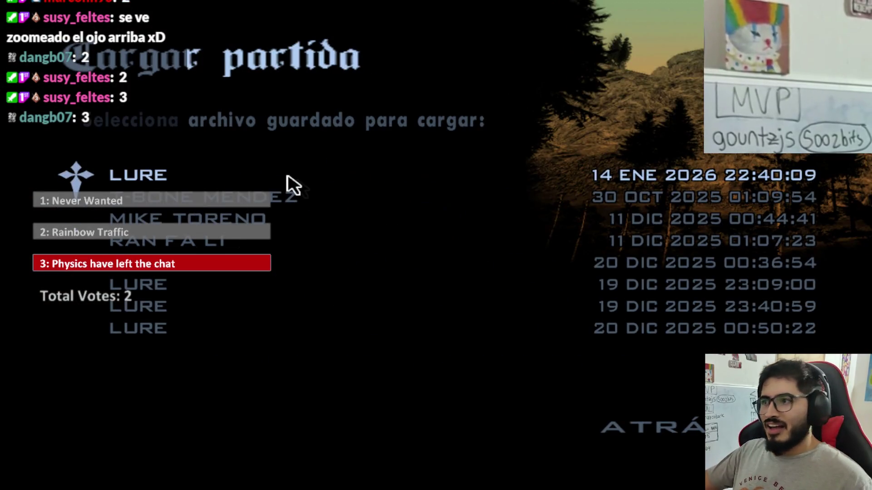
left_click(285, 193)
key("Return")
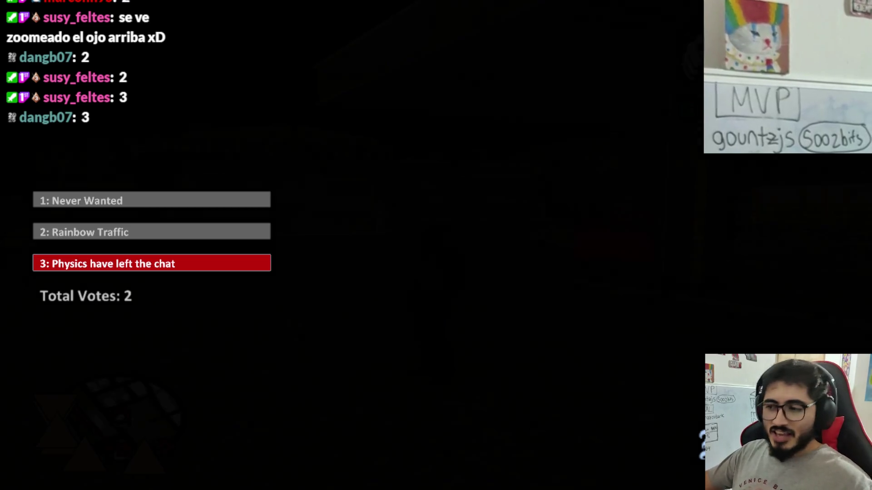
Step: Check the save list, resume play, and run CJ with W into the red marker
key("Escape")
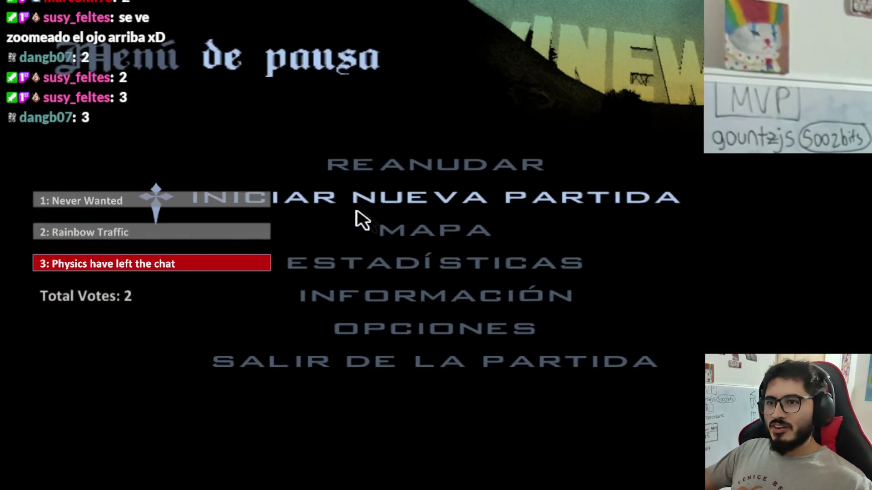
left_click(355, 213)
left_click(263, 208)
key("Escape")
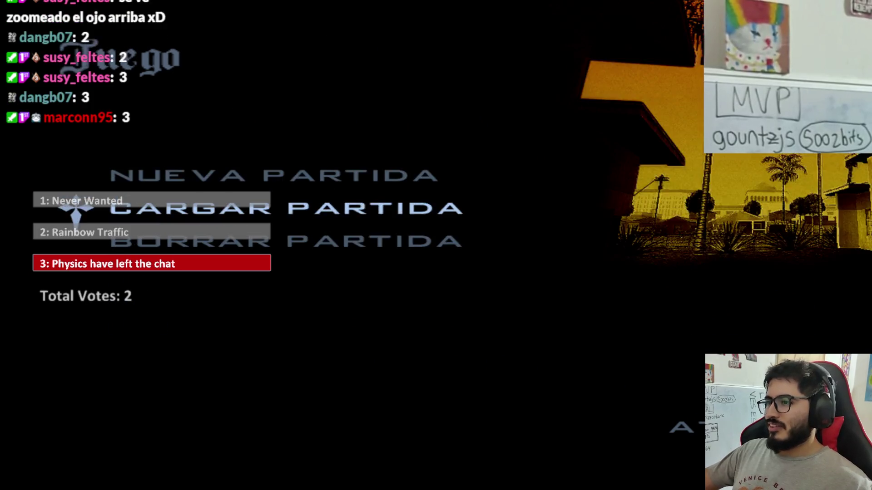
key("Escape")
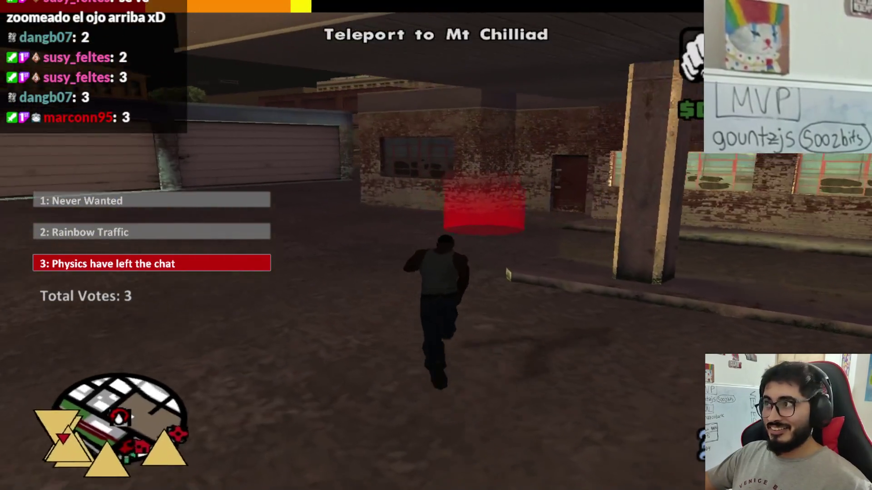
key("w")
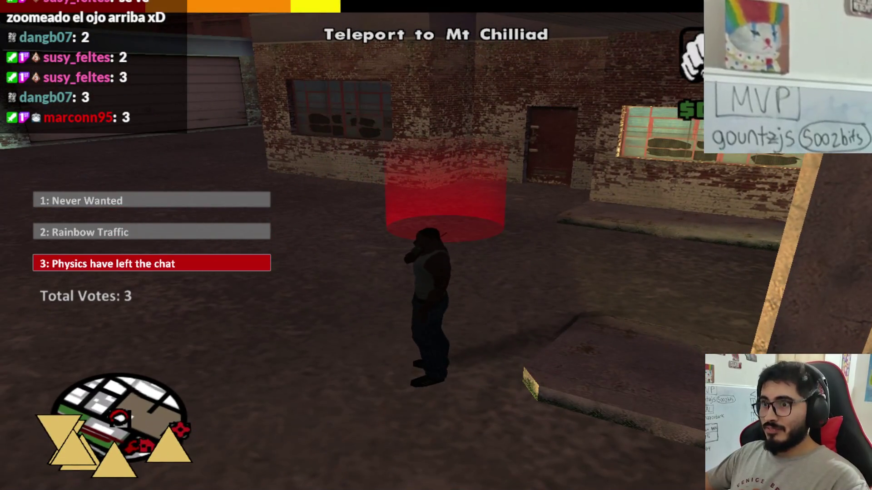
key("w")
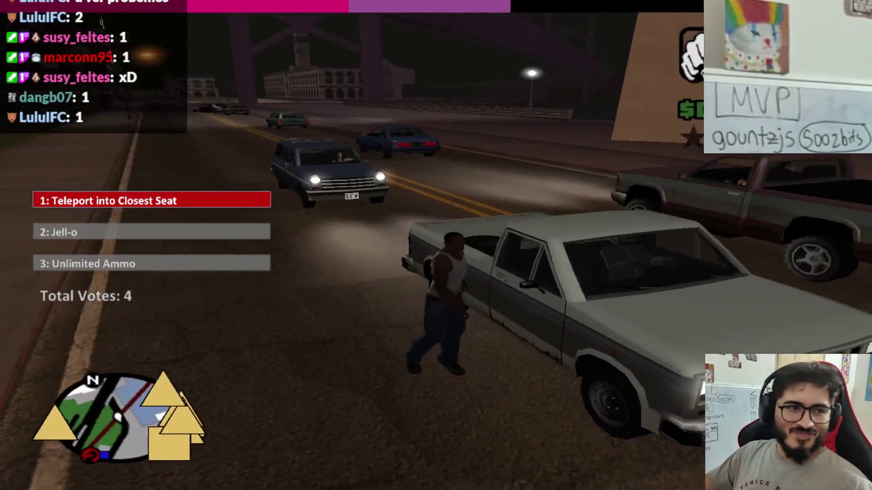
Step: Carjack the pickup and drive it into the gas station between the pumps
key("f")
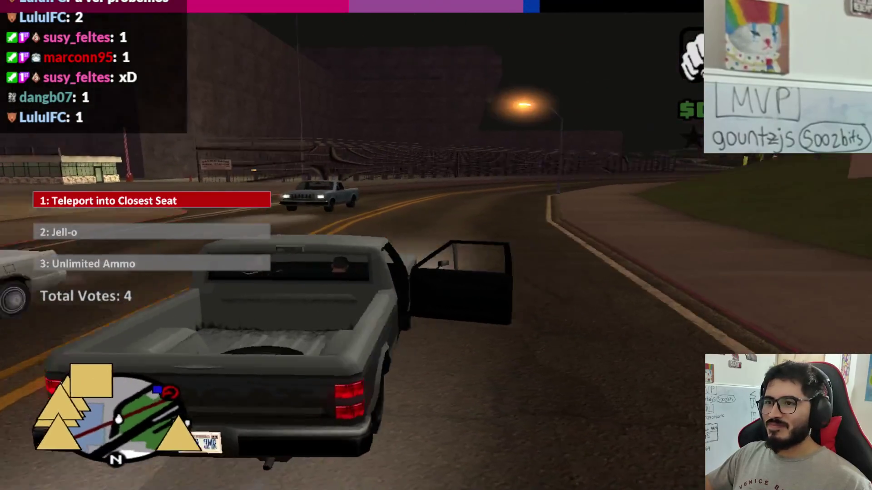
key("w")
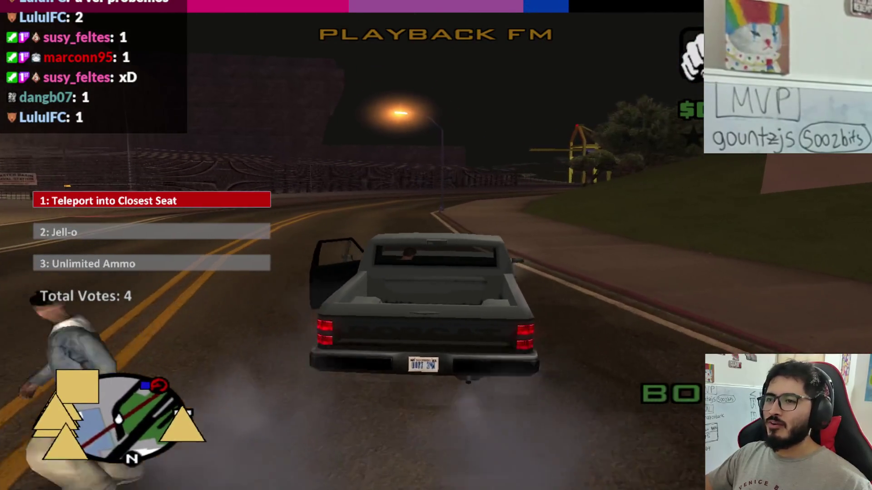
key("d")
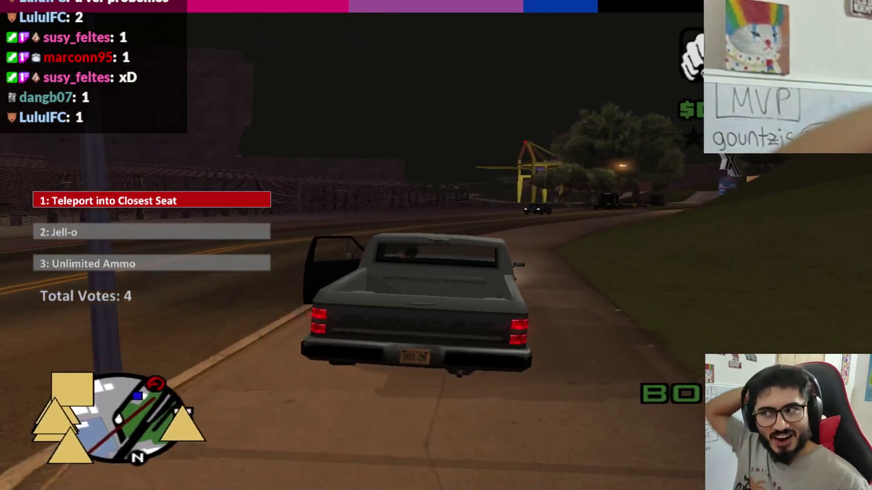
key("a")
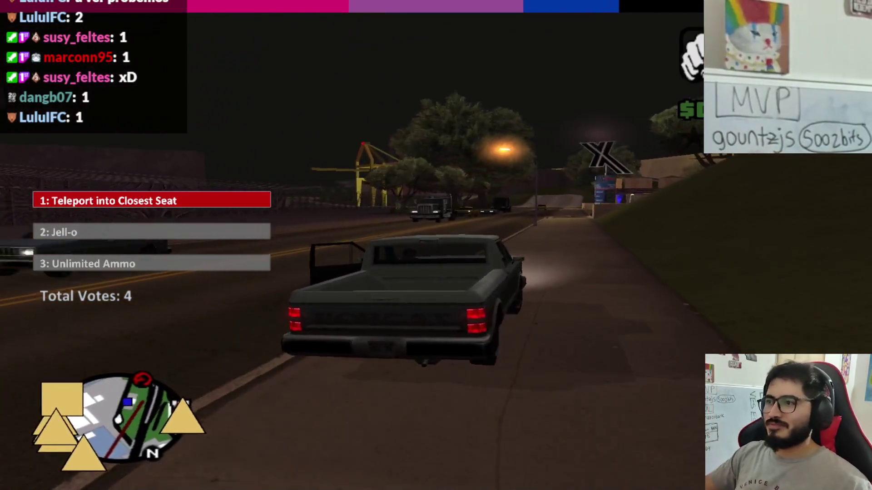
key("d")
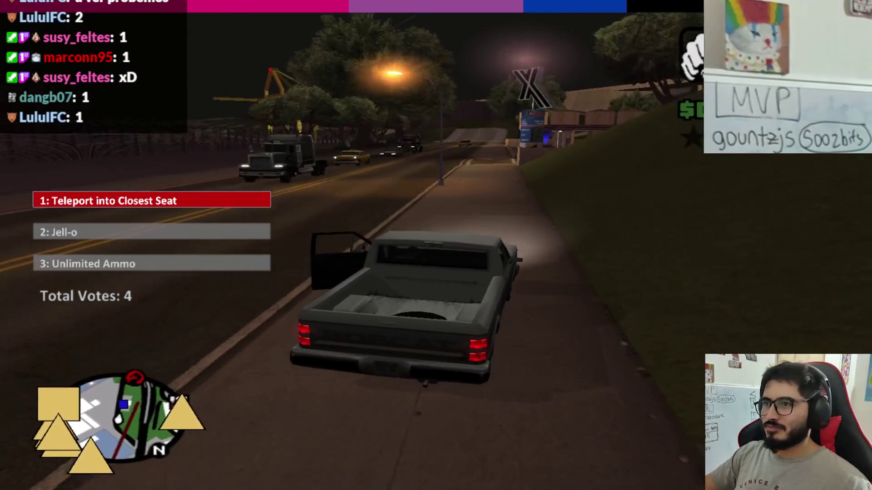
key("d")
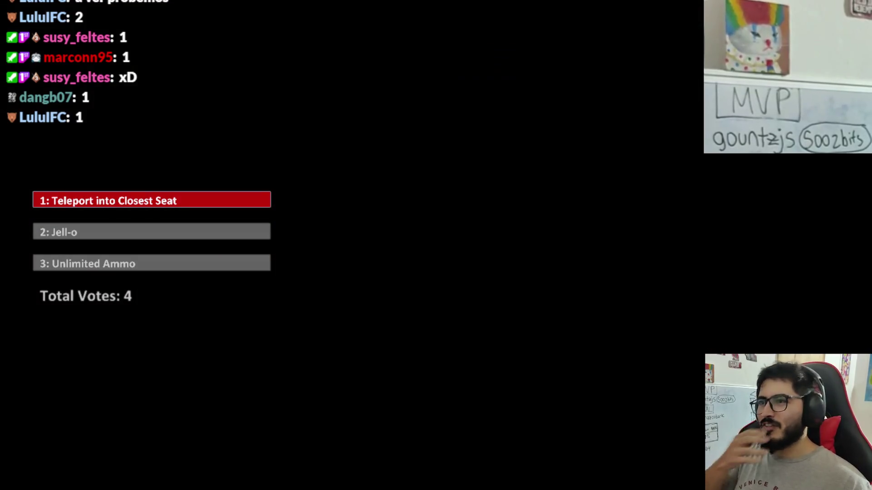
Step: Drive the sedan out of the gas station and along the curving road past the intersection
key("a")
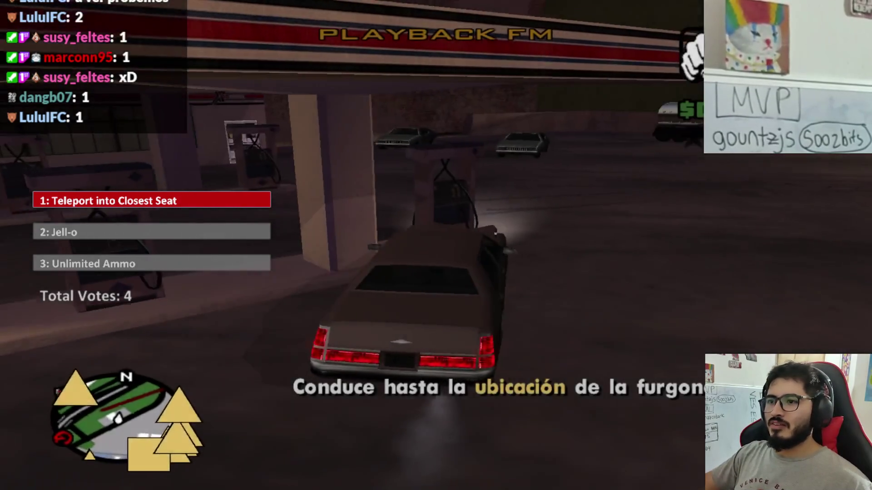
key("w")
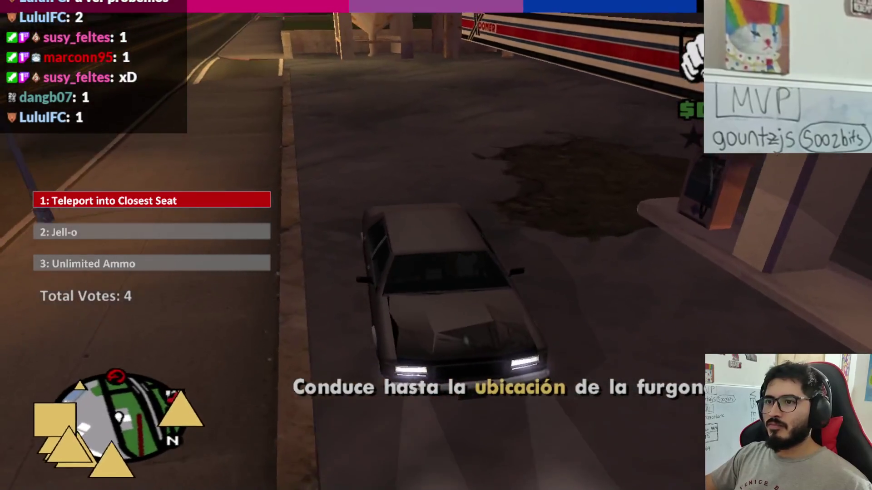
key("a")
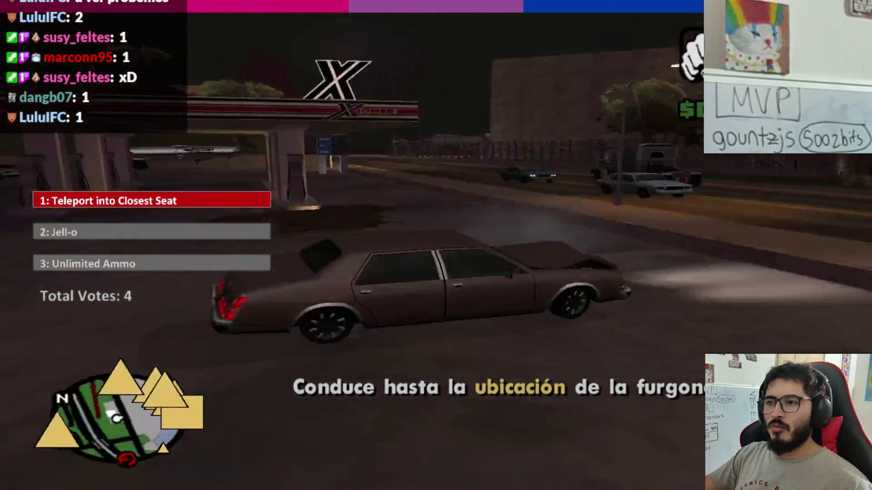
key("w")
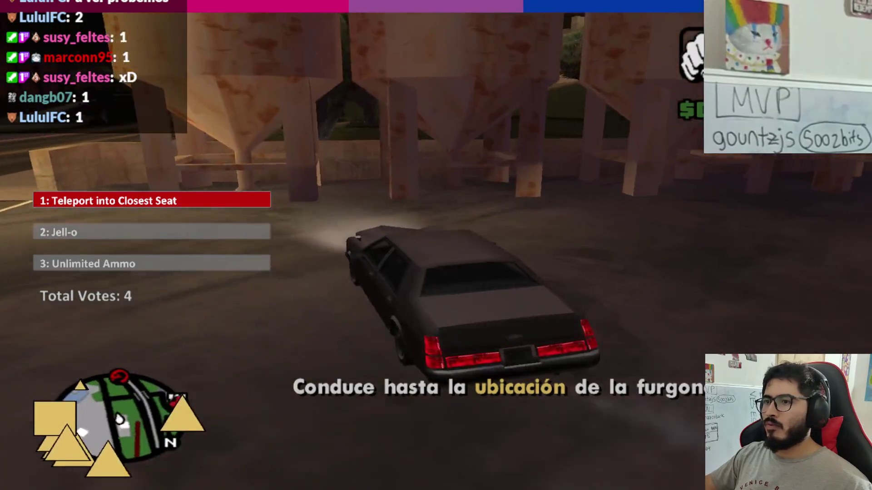
key("w")
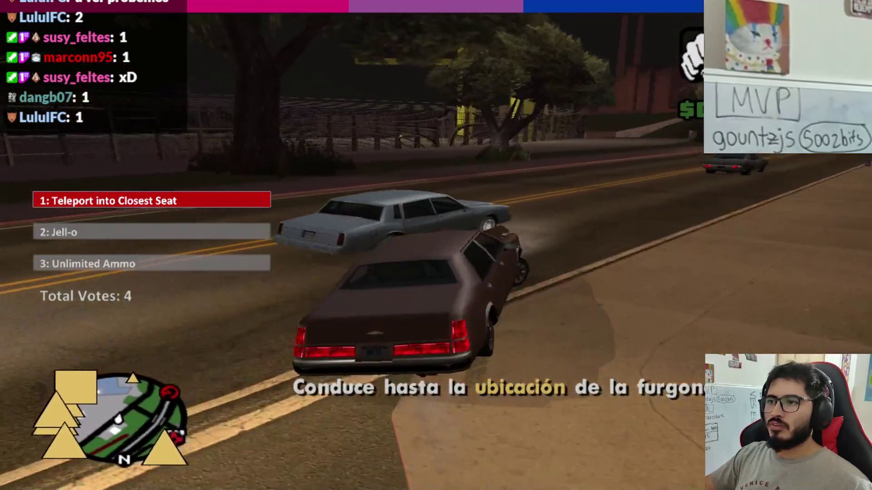
key("w")
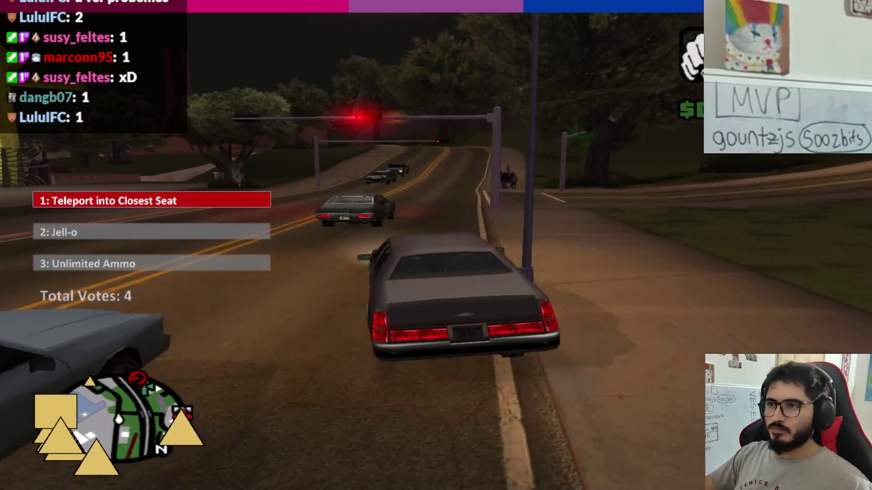
key("w")
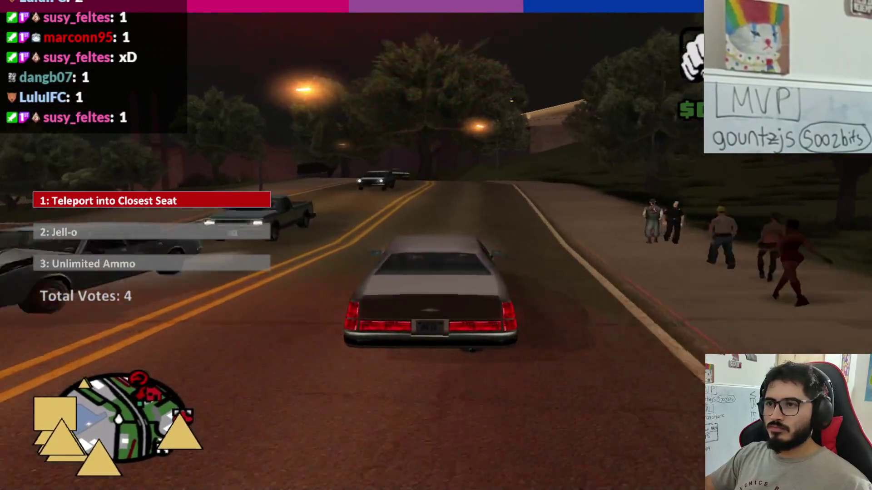
key("w")
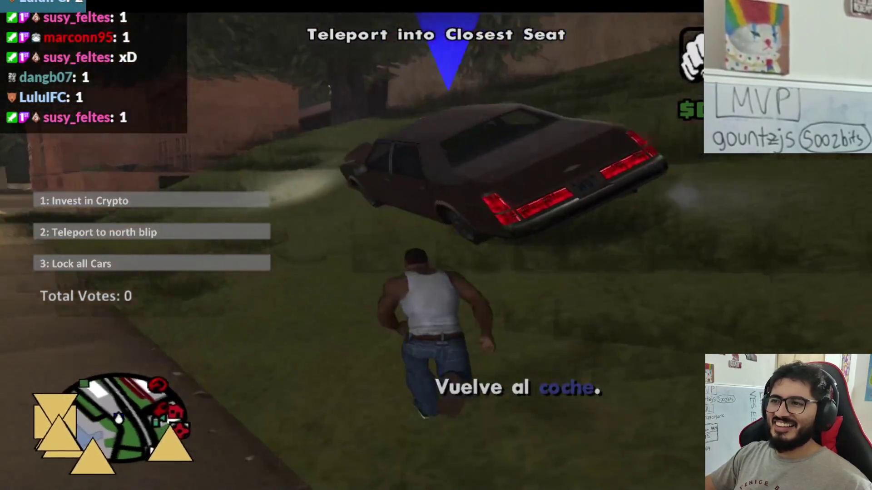
Step: Get back in the car and drive it off the grass and down the road
key("f")
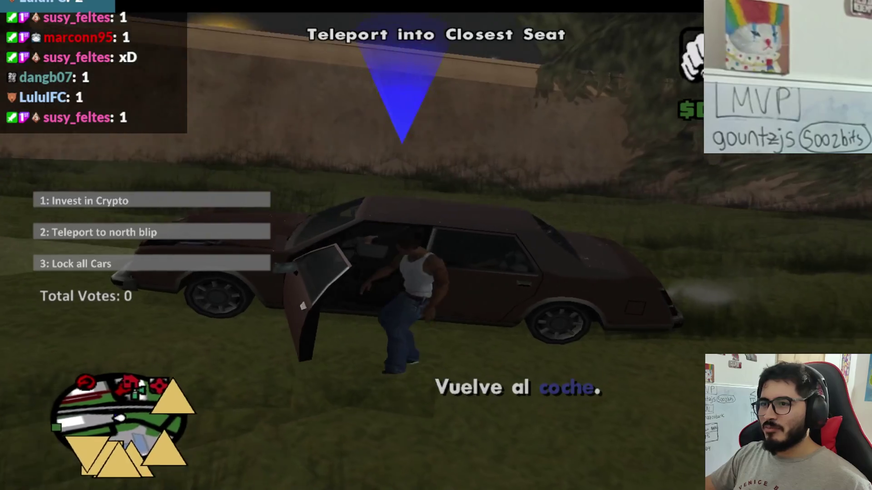
key("w")
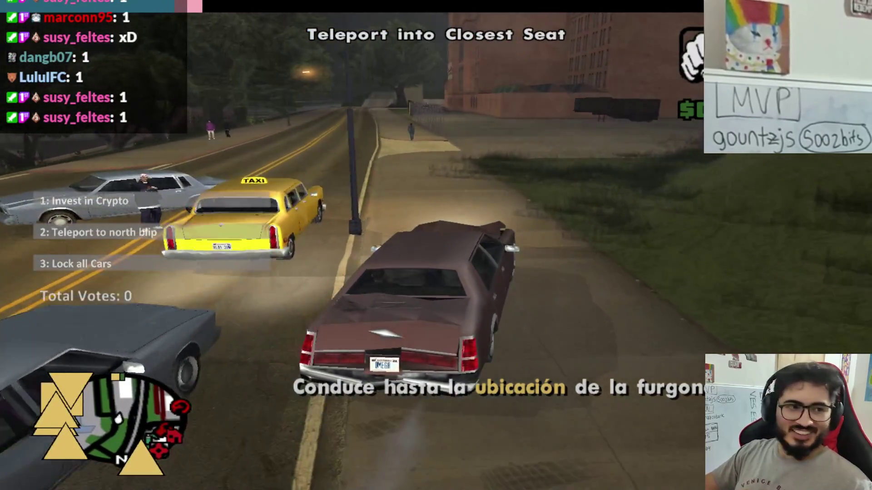
key("f")
key("w")
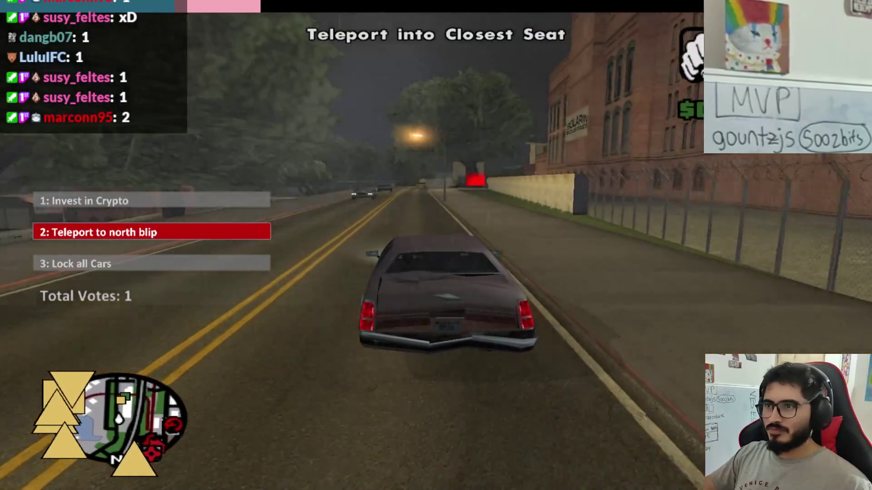
key("d")
key("w")
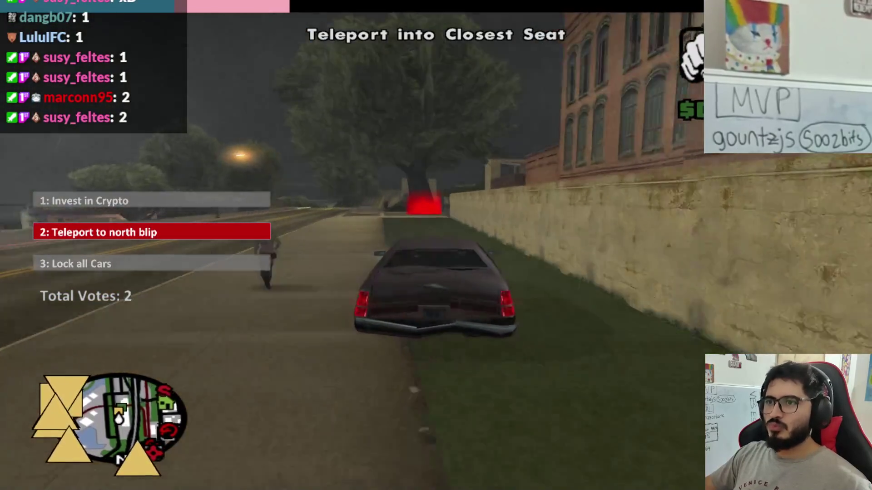
key("w")
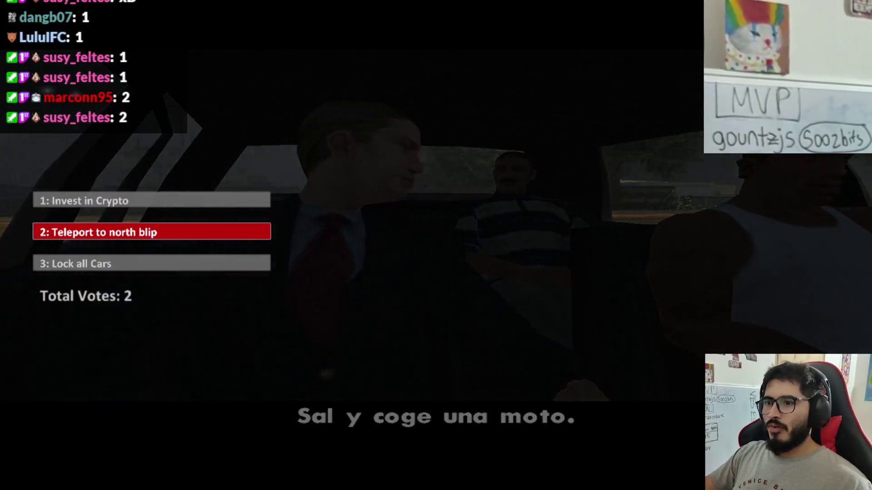
Step: Run over to the van and mount the red escort dirt bike
key("w")
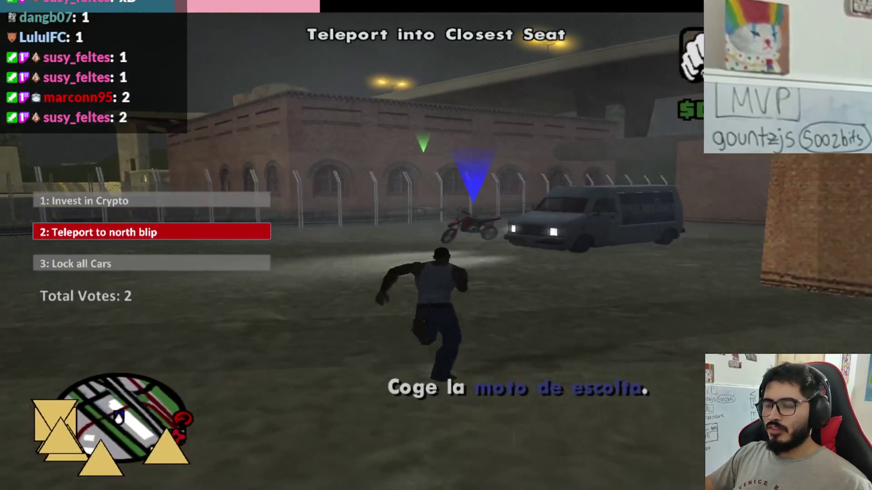
key("w")
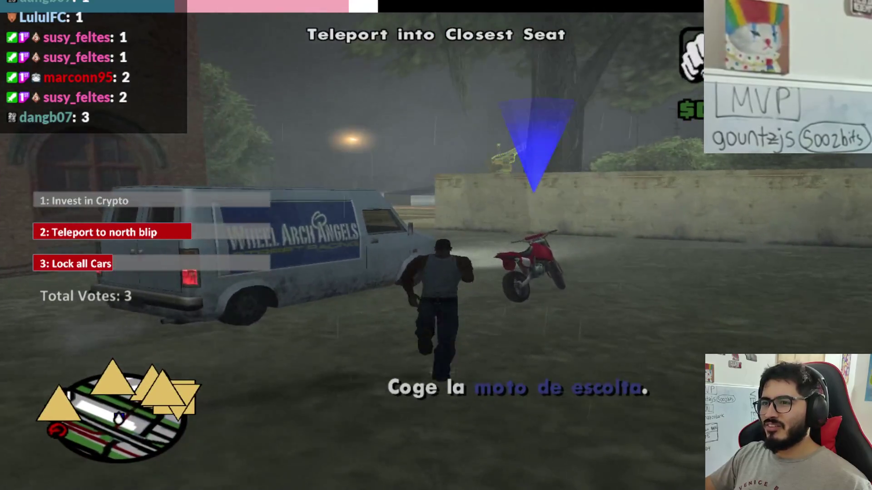
key("w")
key("f")
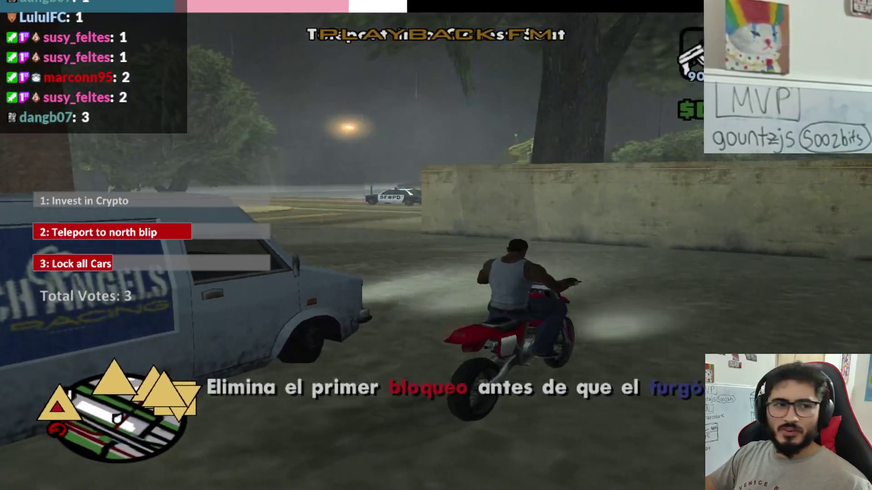
Step: Ride the dirt bike away from the van along the curving road past the parked car
key("w")
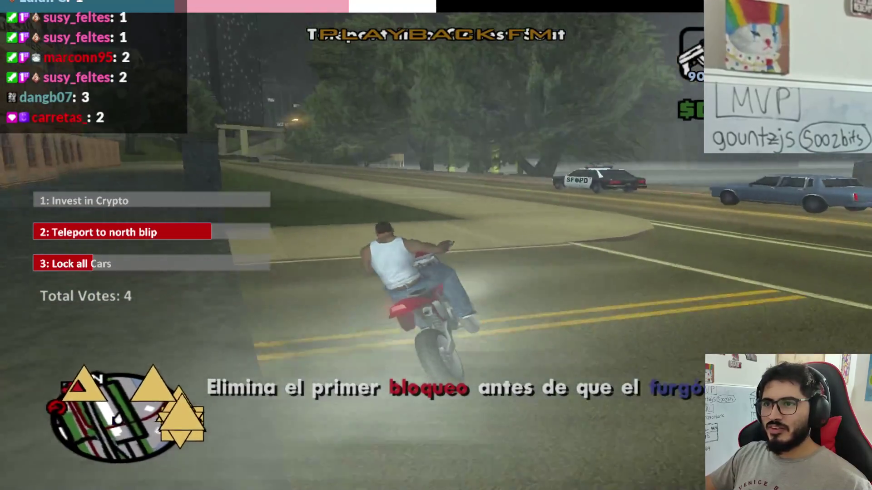
key("a")
key("w")
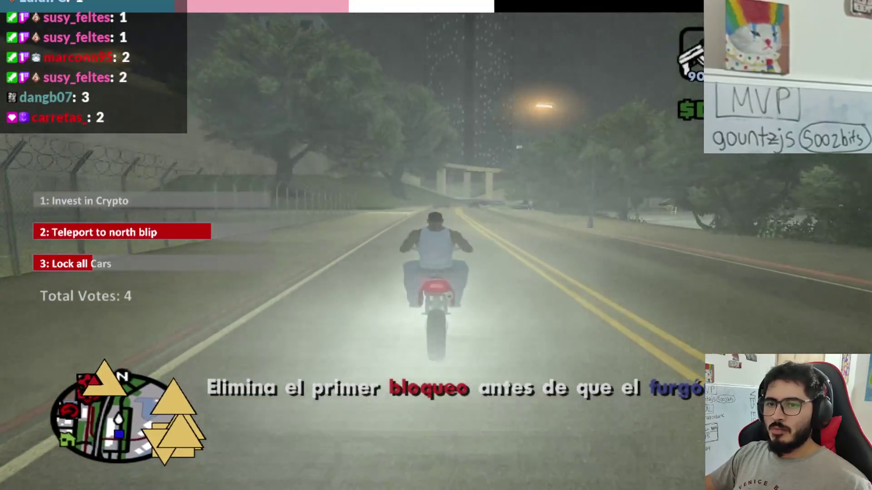
key("w")
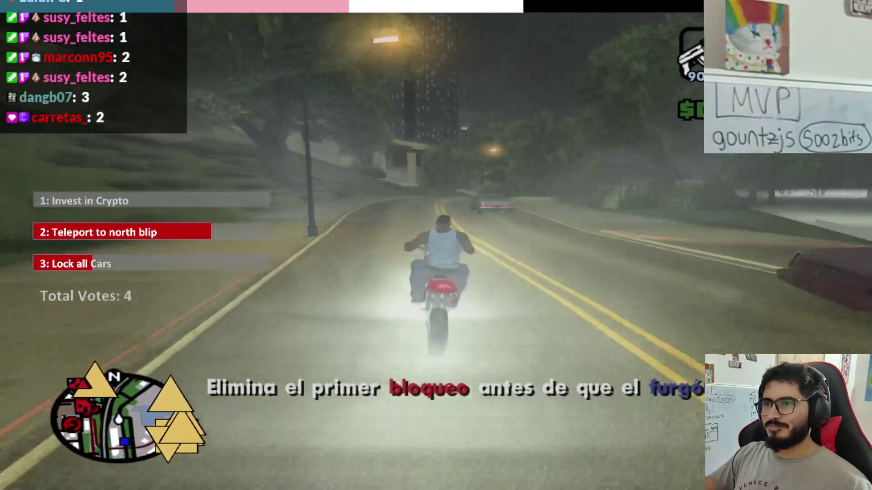
key("a")
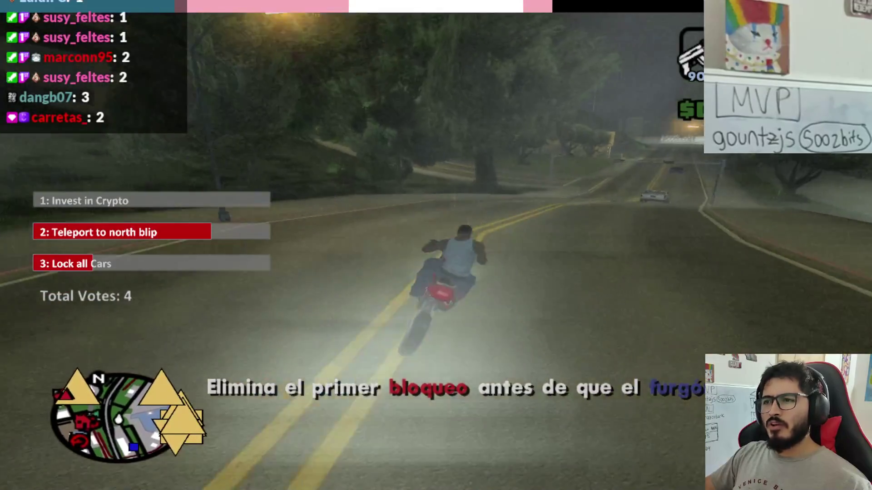
key("a")
key("w")
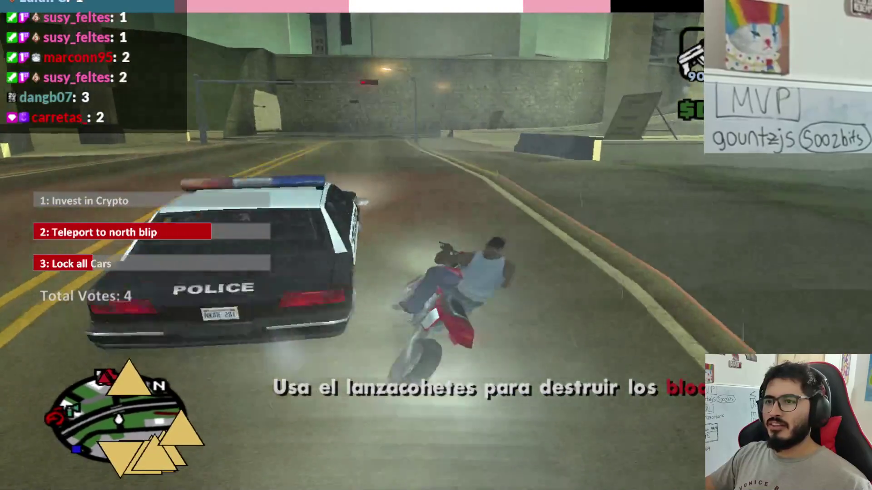
Step: Ride past the barrier and up the street onto the plaza, then pause the game
key("a")
key("a")
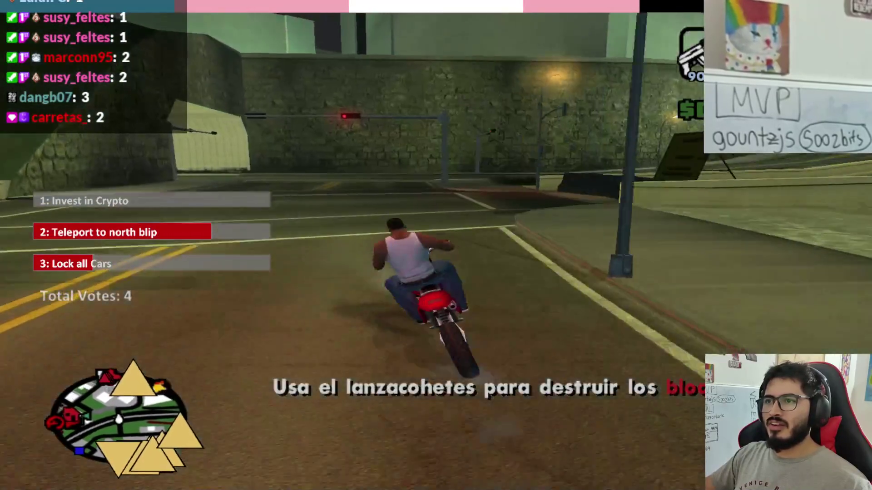
key("d")
key("d")
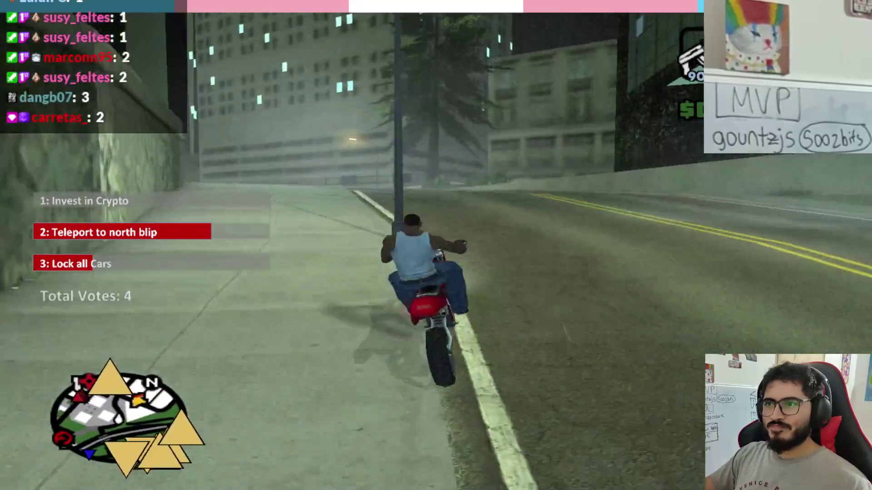
key("d")
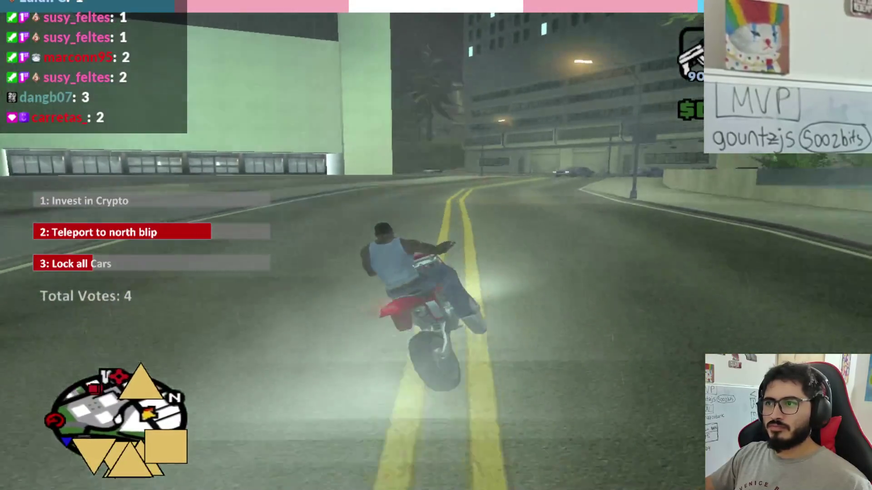
key("w")
key("a")
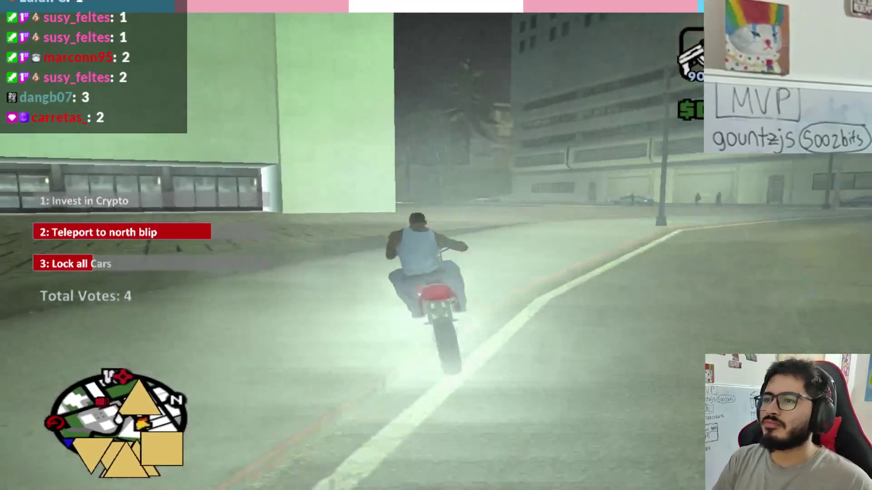
key("d")
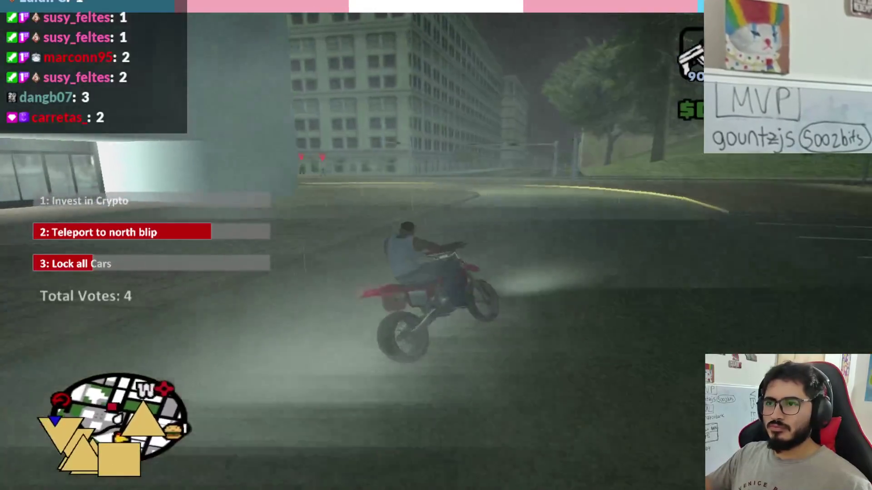
key("a")
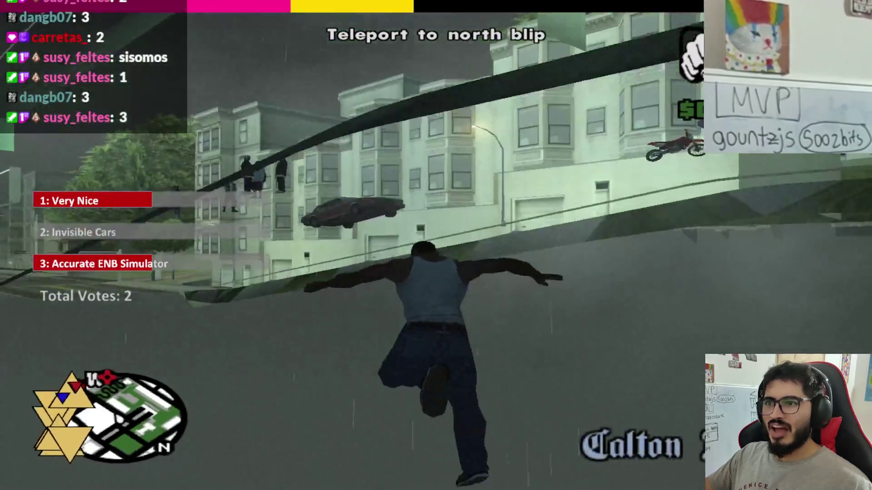
key("Escape")
Step: Load the top LURE save from Cargar partida and start driving the station wagon
left_click(220, 195)
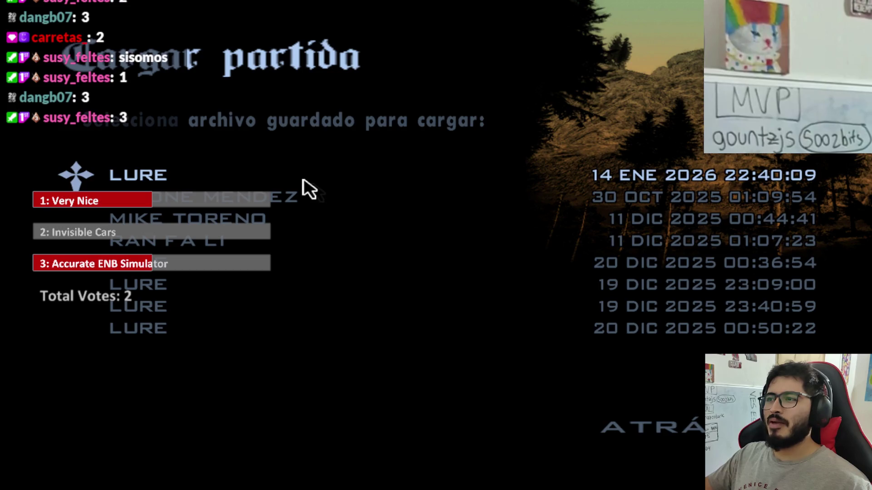
left_click(303, 180)
left_click(336, 275)
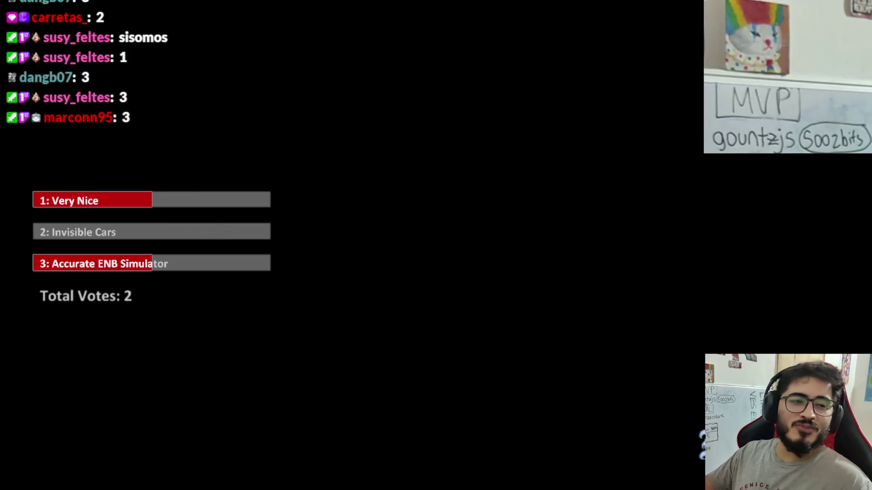
key("w")
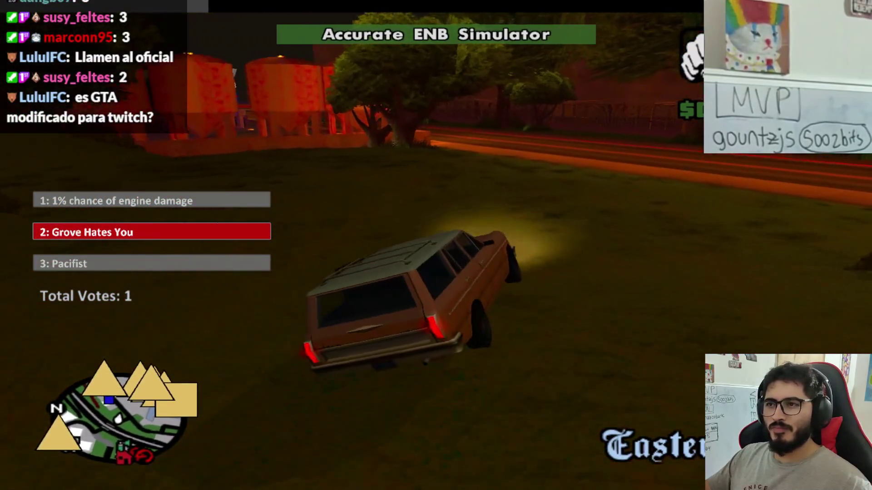
Step: Drive off the grass to the gas station and stop at the pumps
key("w")
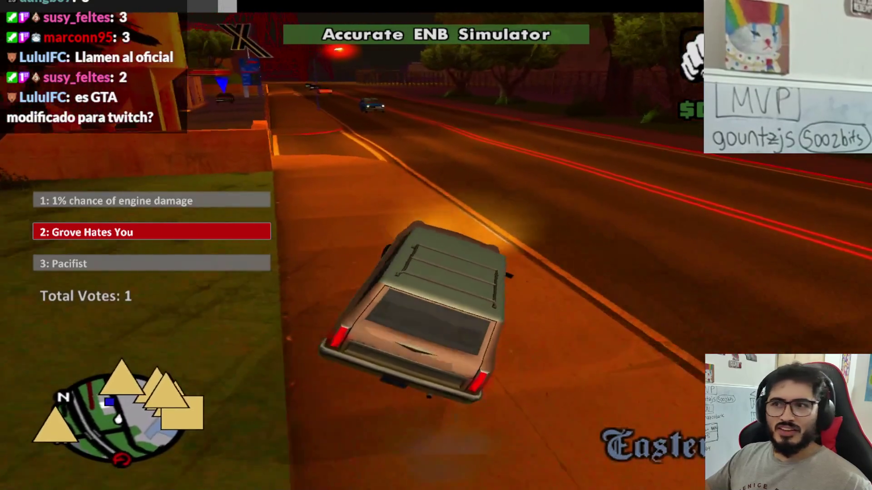
key("w")
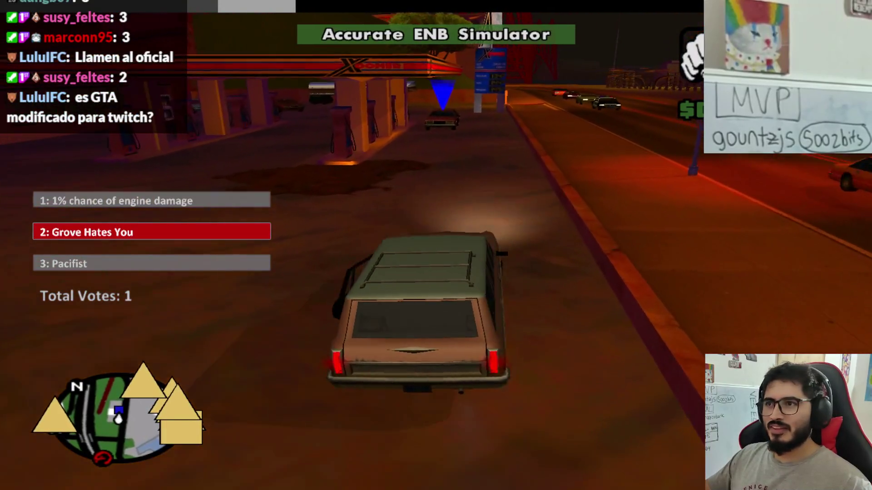
key("f")
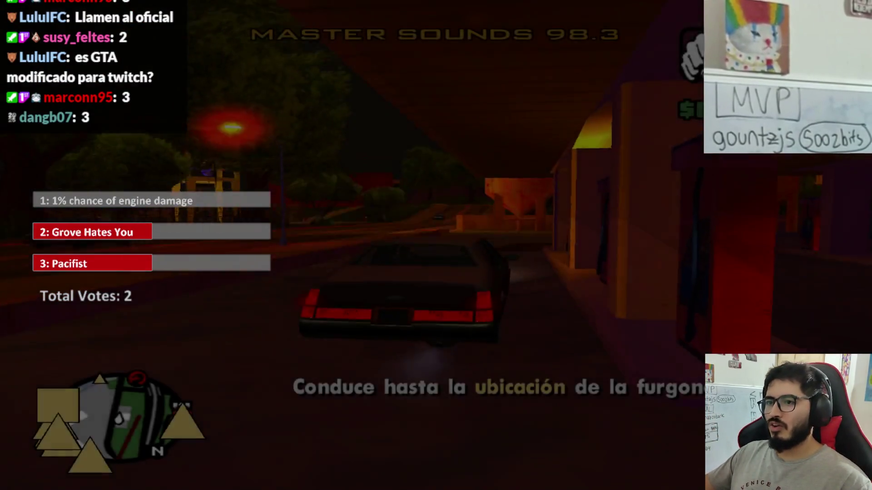
Step: Drive out of the lot, follow the curving road, and steer onto the red marker by the wall
key("w")
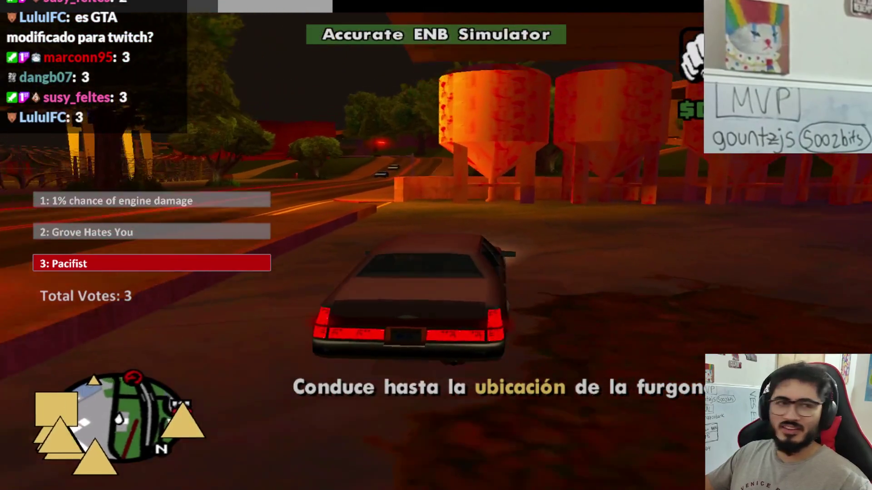
key("a")
key("d")
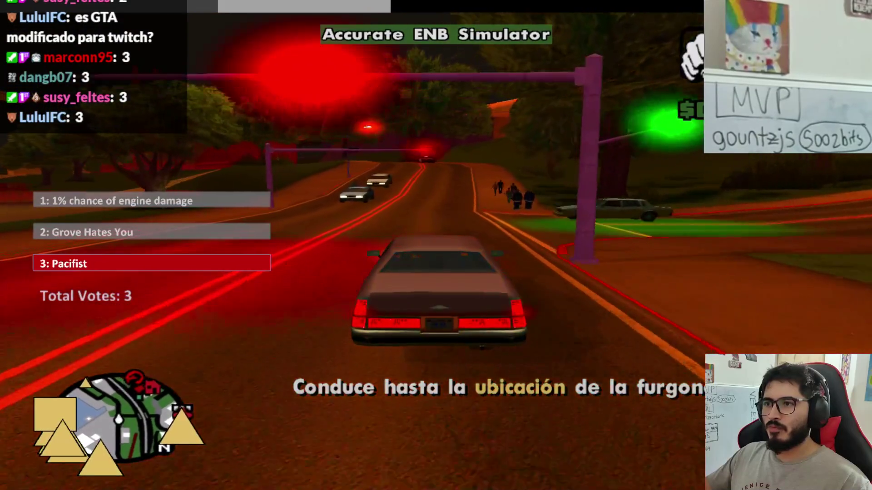
key("d")
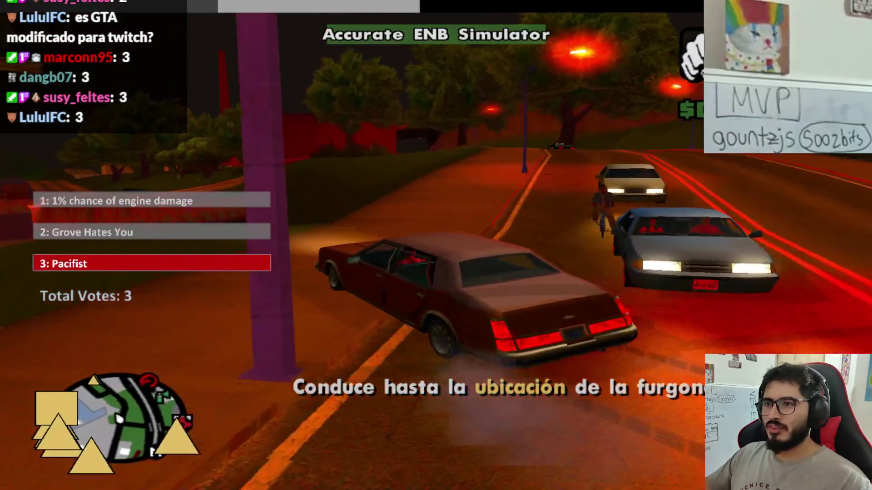
key("d")
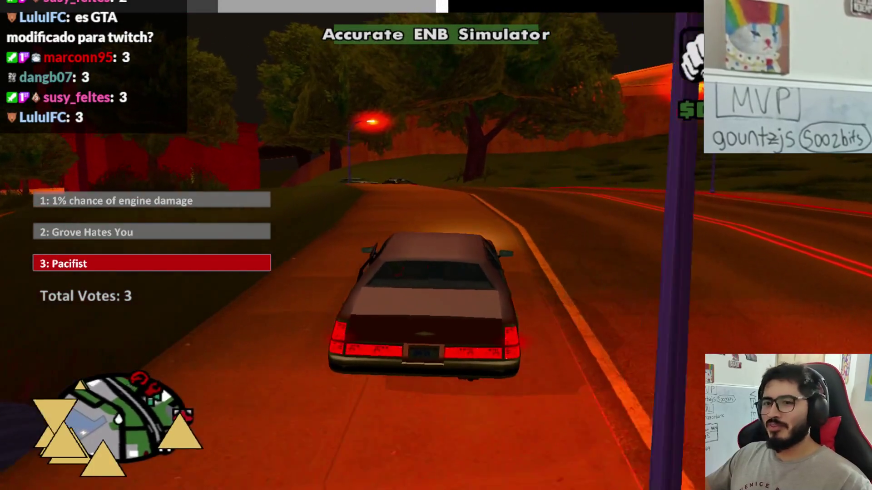
key("a")
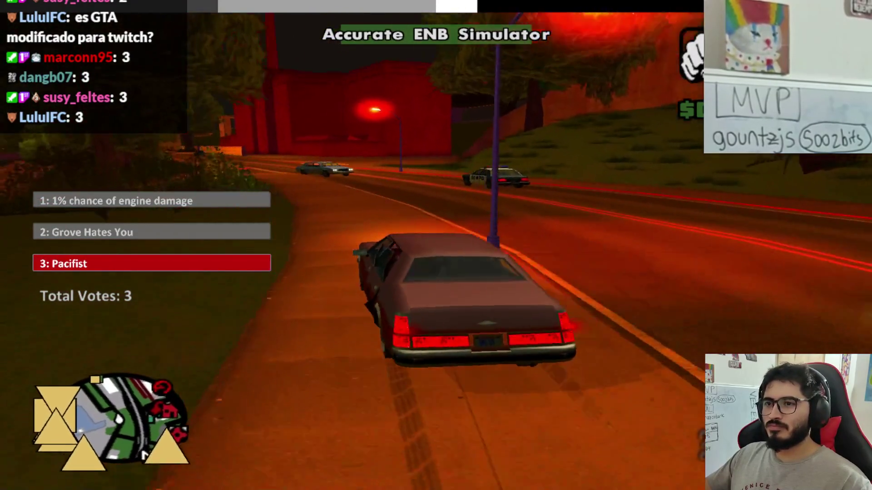
key("d")
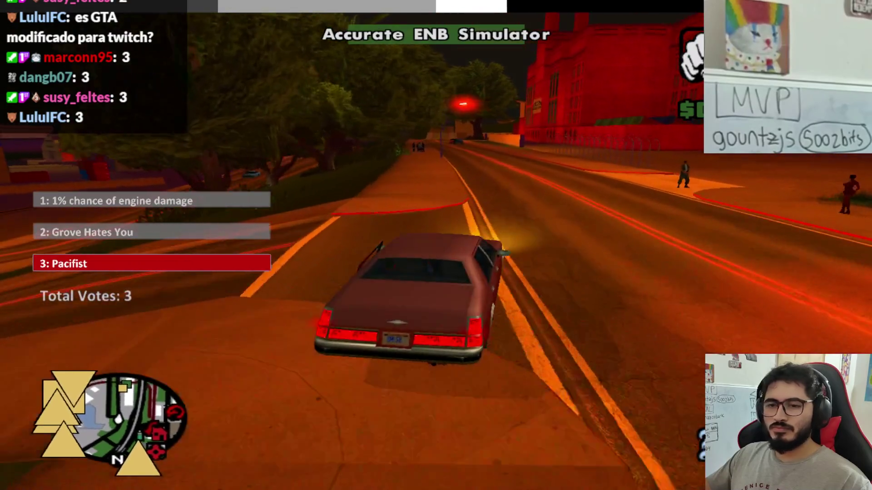
key("a")
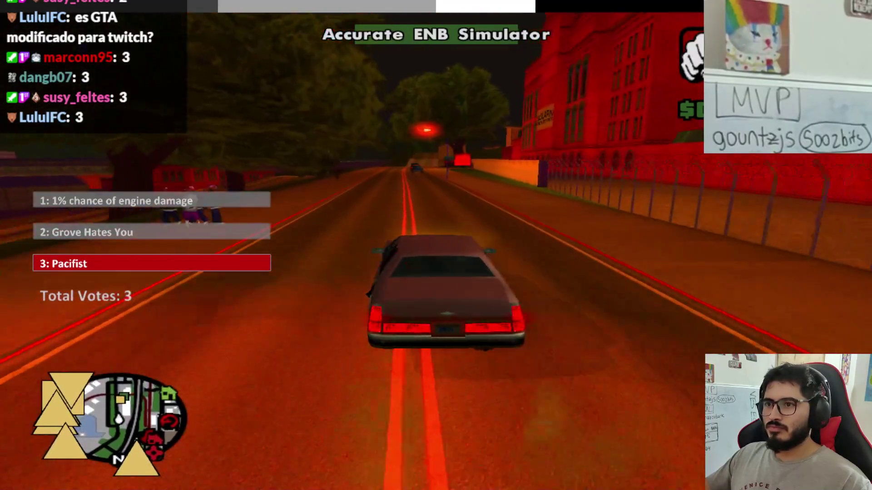
key("d")
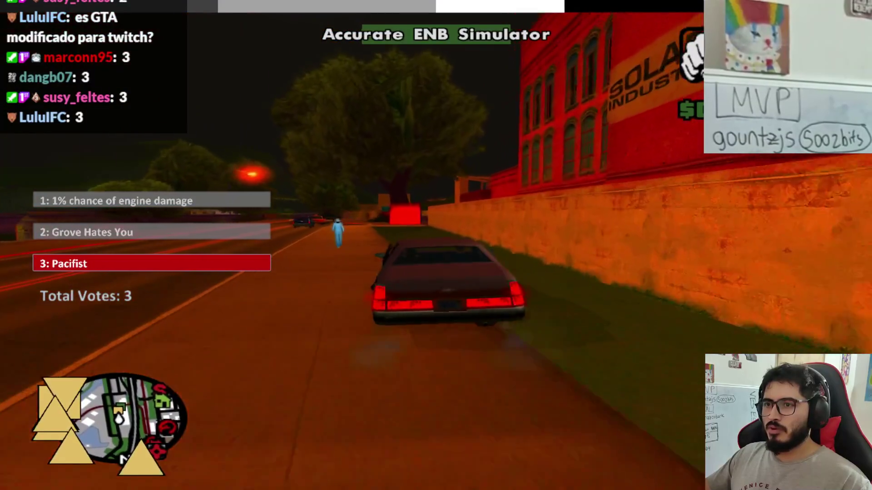
key("a")
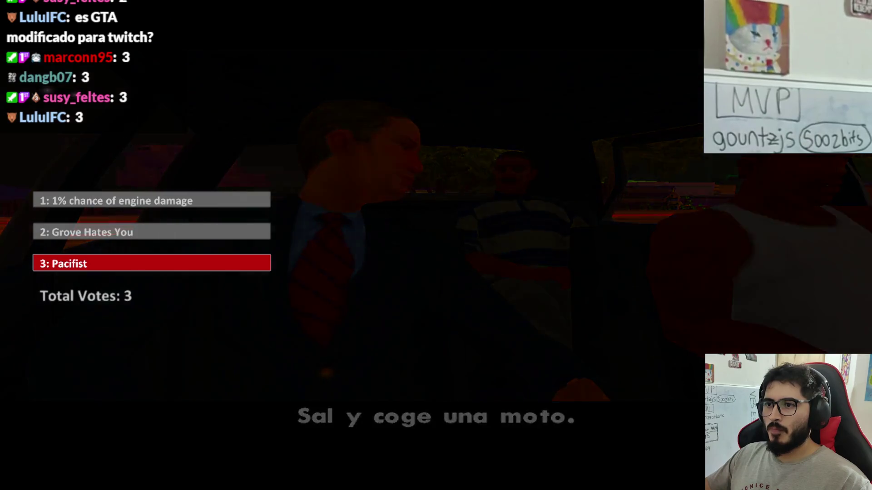
Step: Run to the escort motorbike and get on it
key("w")
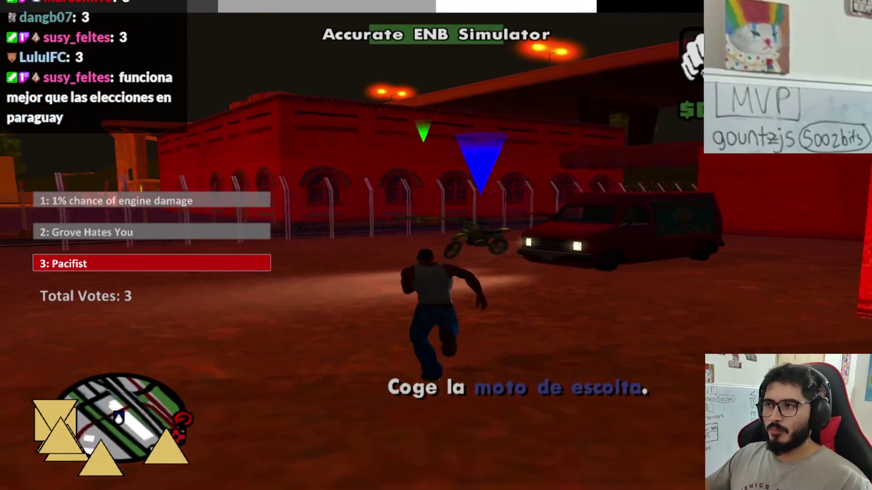
key("w")
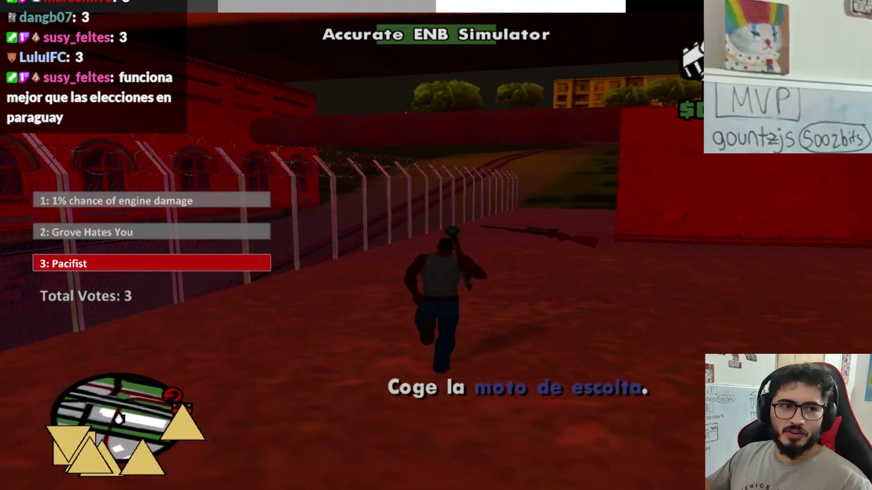
key("s")
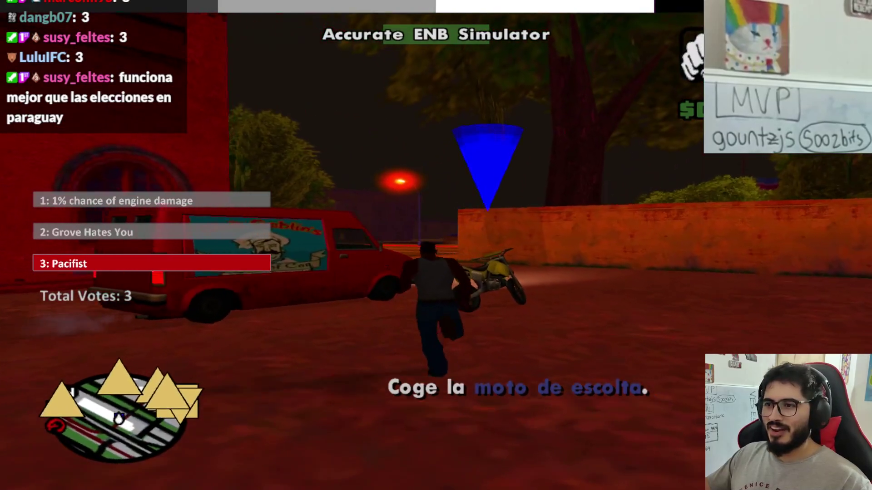
key("f")
Step: Ride the motorbike onto the road and through the bends toward the car ahead
key("w")
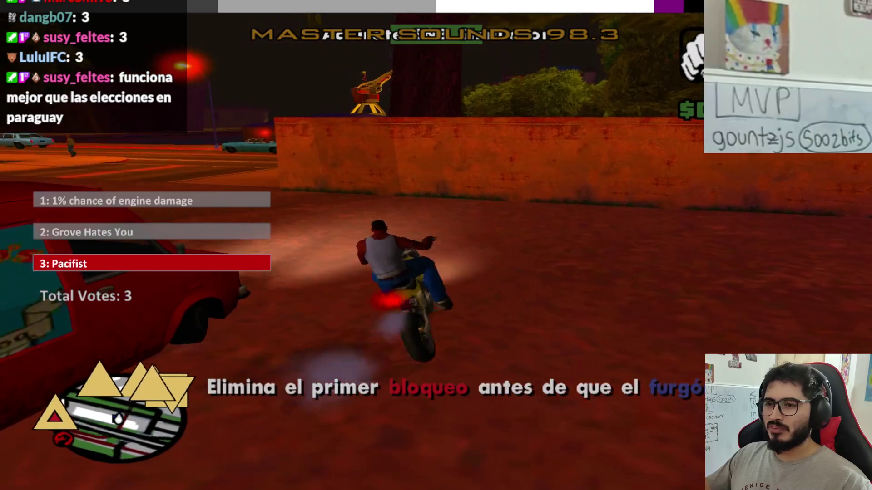
key("a")
key("d")
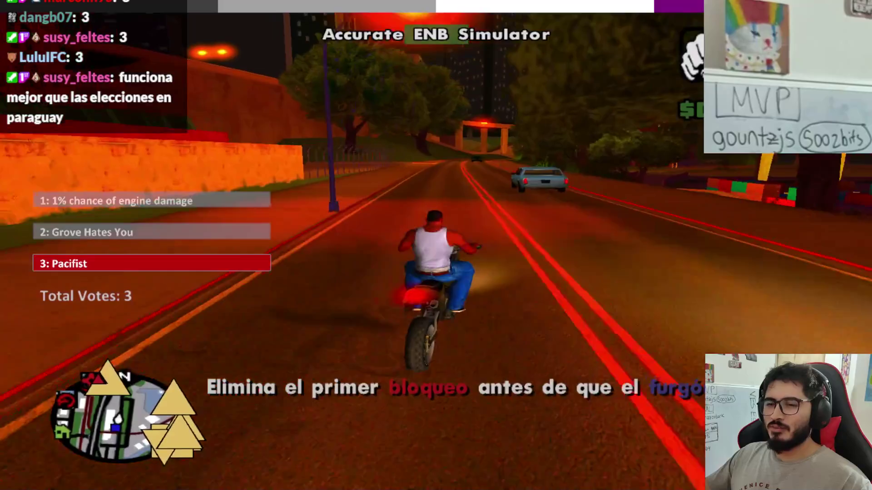
key("d")
key("a")
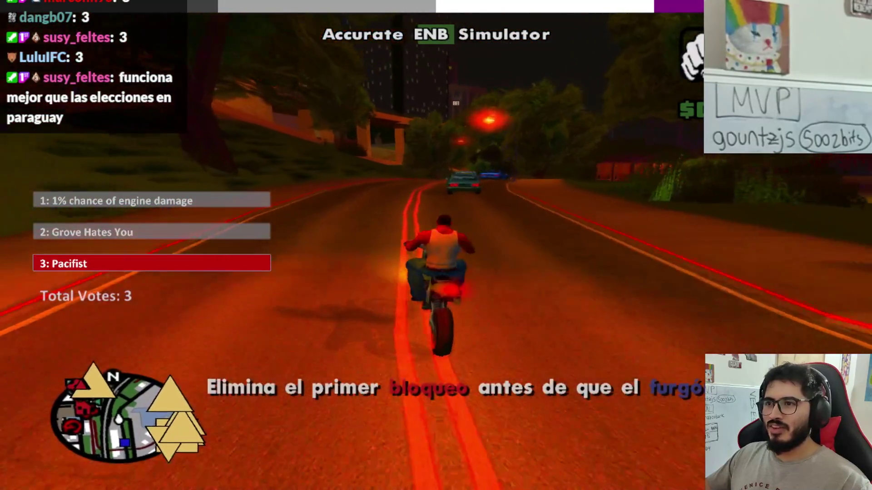
key("w")
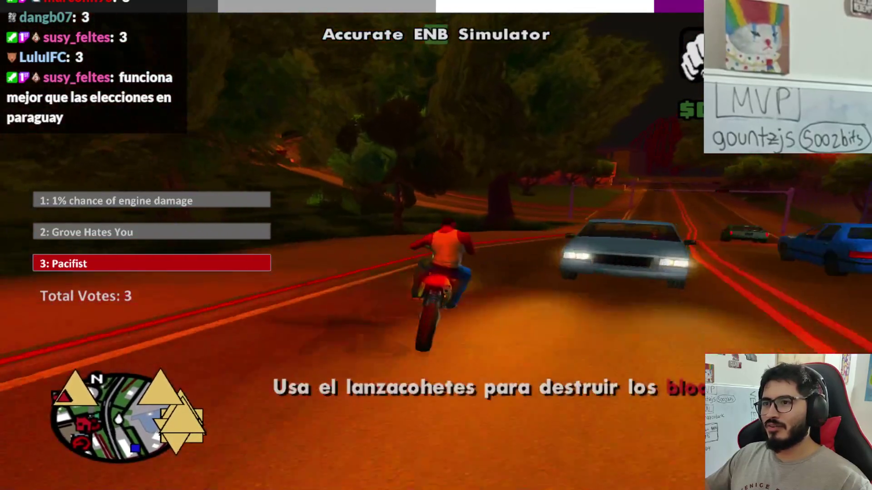
key("a")
key("d")
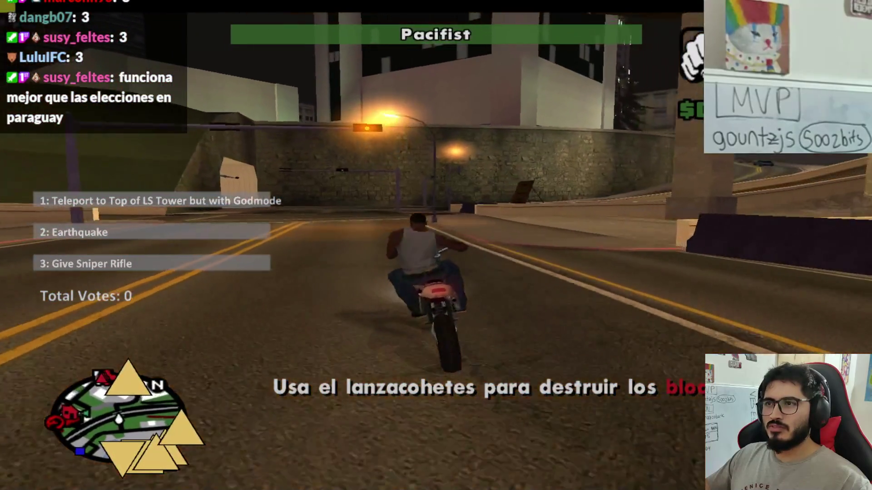
Step: Ride the motorbike along the road and turn left onto the cross street to the plaza
key("d")
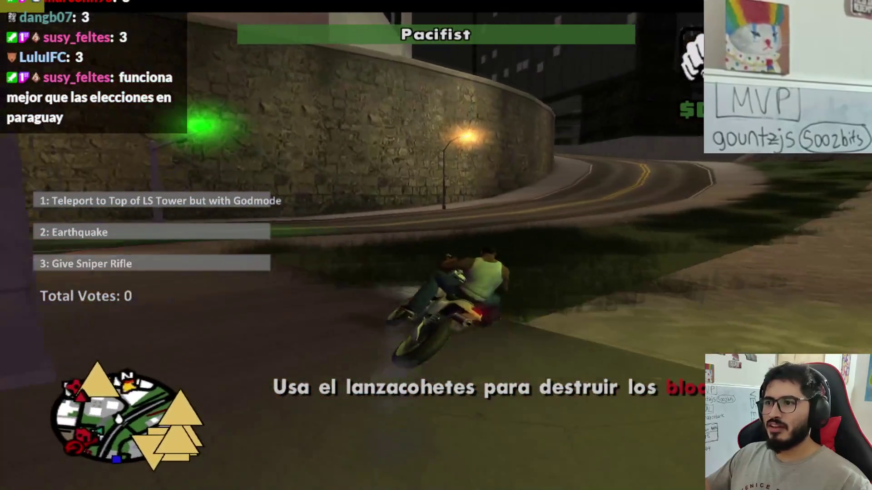
key("a")
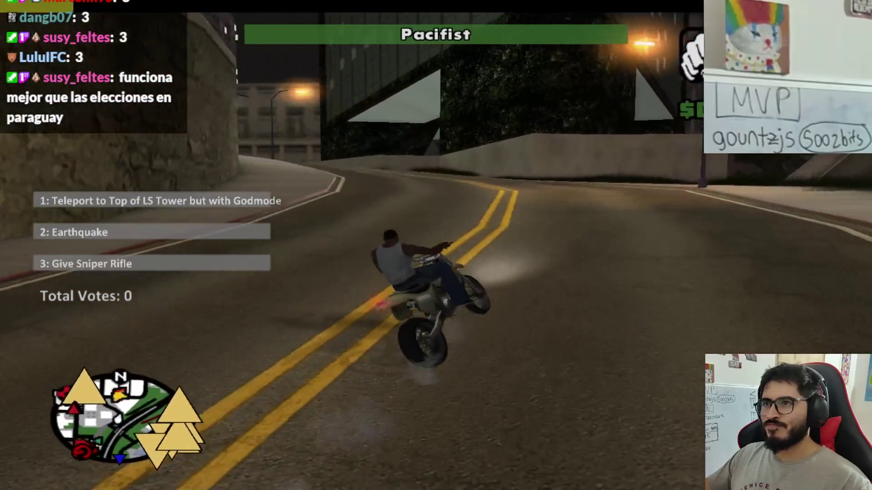
key("a")
key("a")
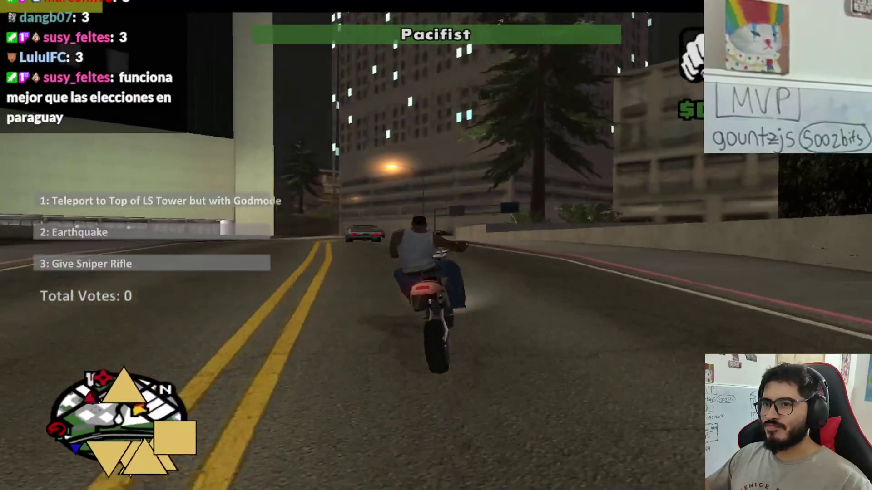
key("a")
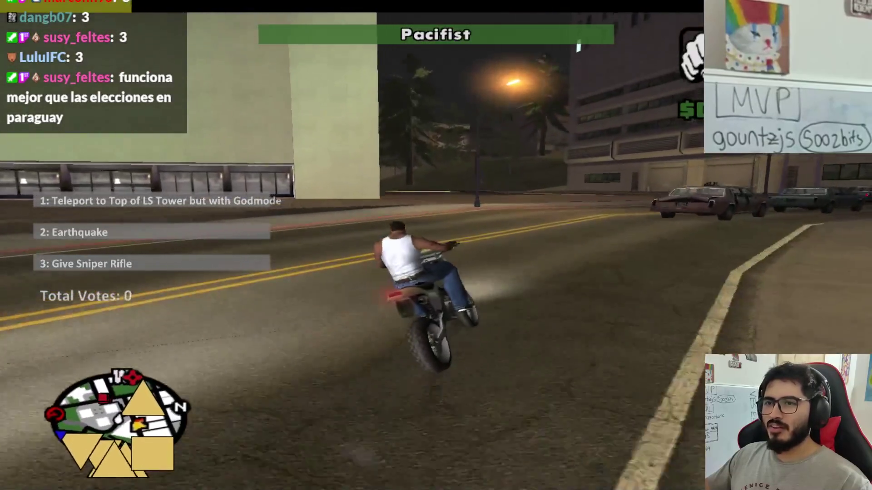
key("a")
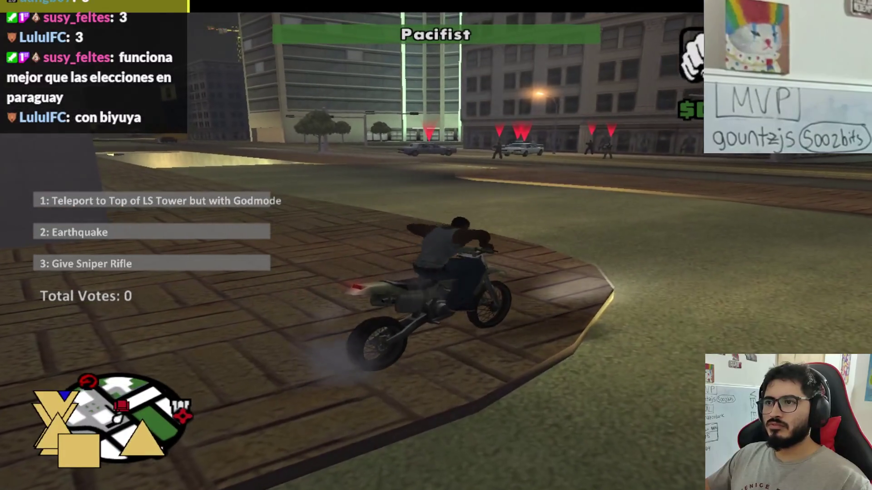
Step: Dismount on the plaza and fire the scoped rocket launcher at the enemies
key("f")
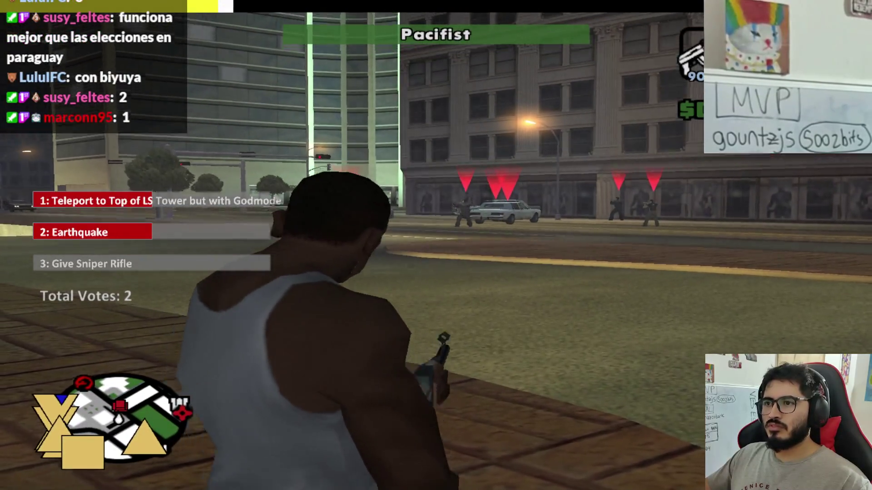
key("e")
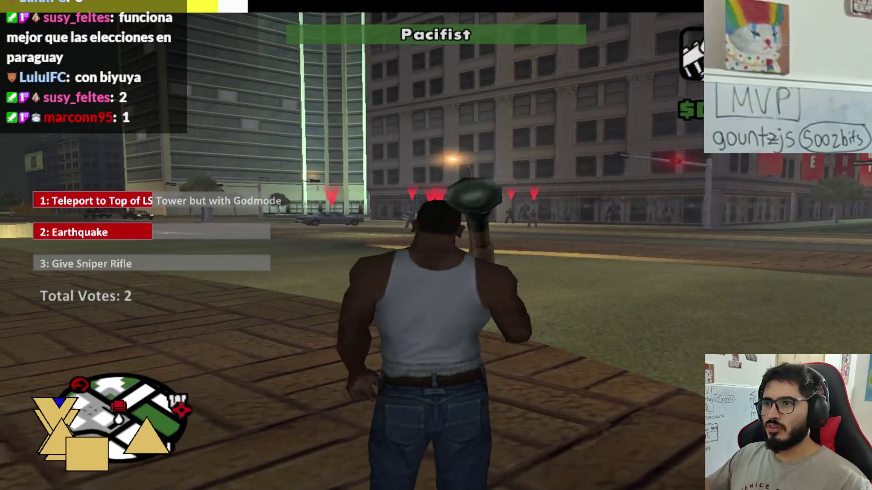
right_click(436, 245)
scroll(436, 245, "up", 5)
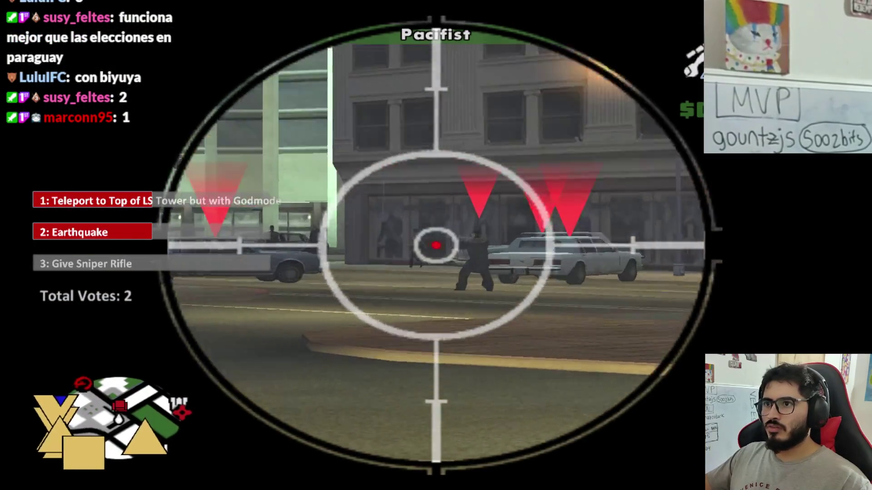
left_click(435, 245)
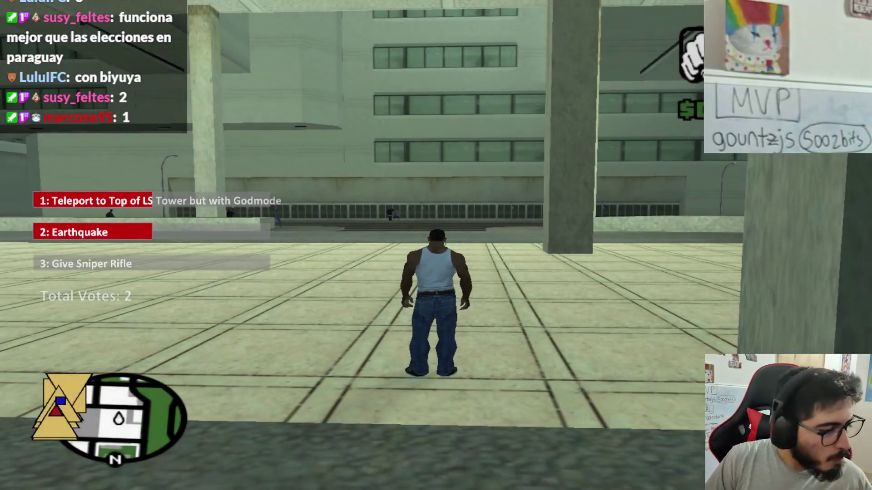
Step: Reload the most recent saved game via Cargar partida, confirming with SÍ
key("Escape")
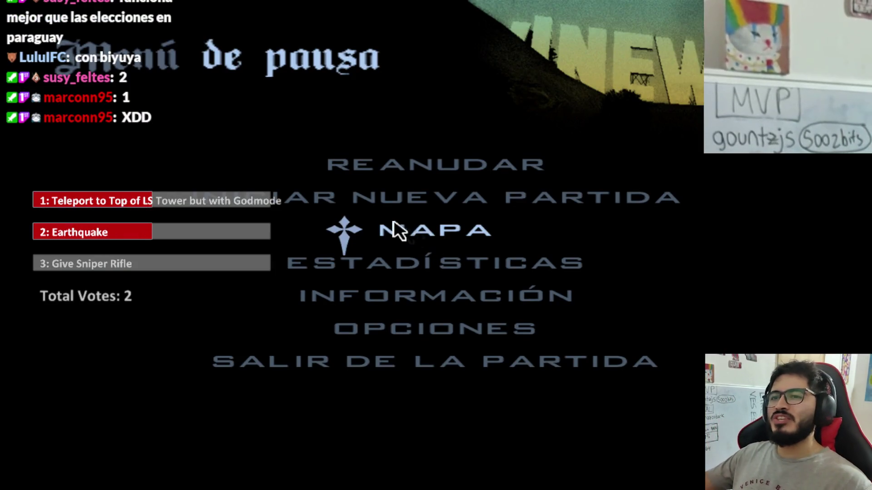
left_click(225, 199)
left_click(220, 205)
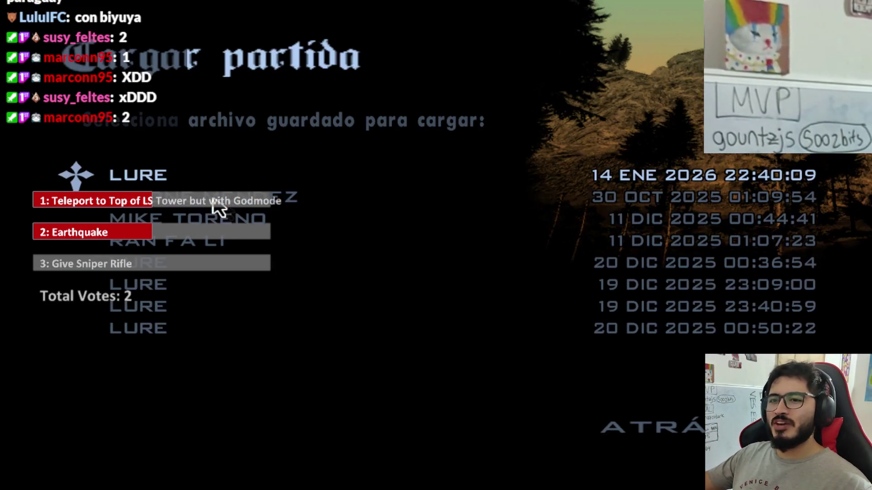
left_click(311, 176)
left_click(333, 288)
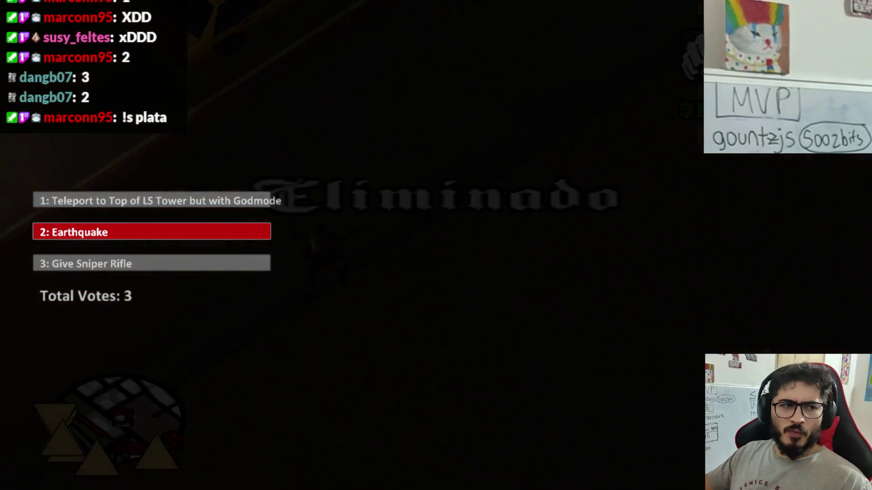
Step: Run CJ toward the building, then turn and run the other way
key("w")
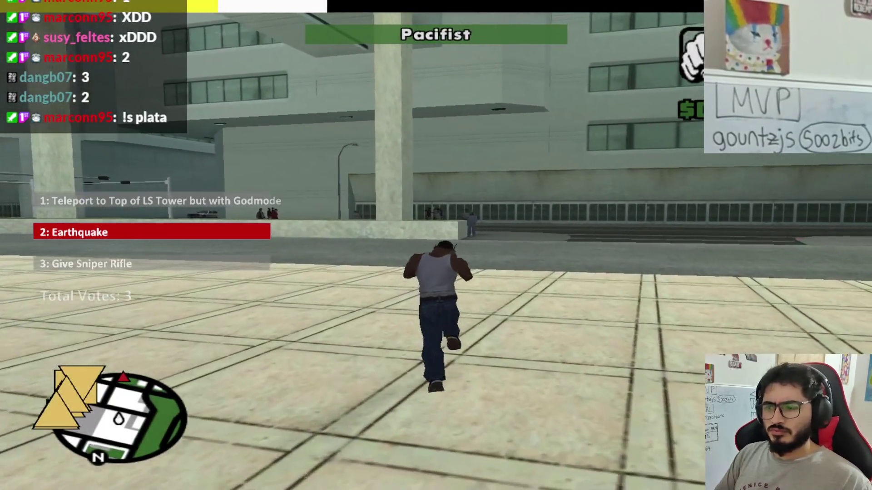
key("d")
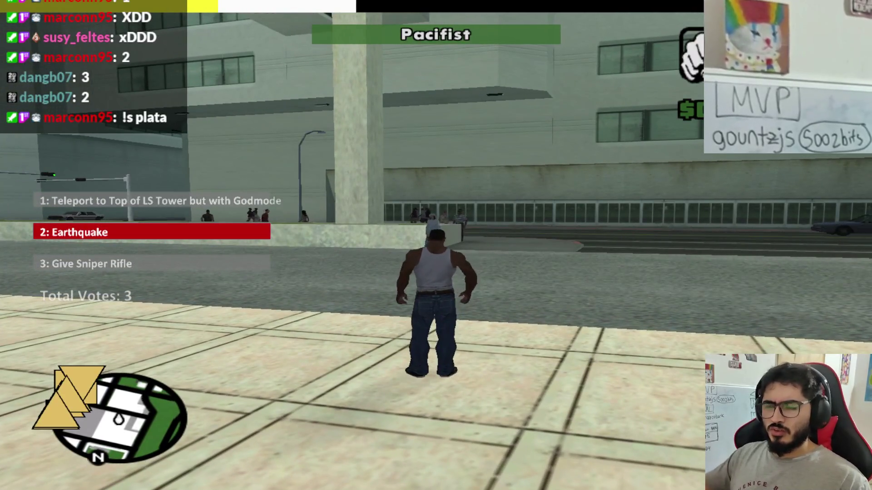
key("w")
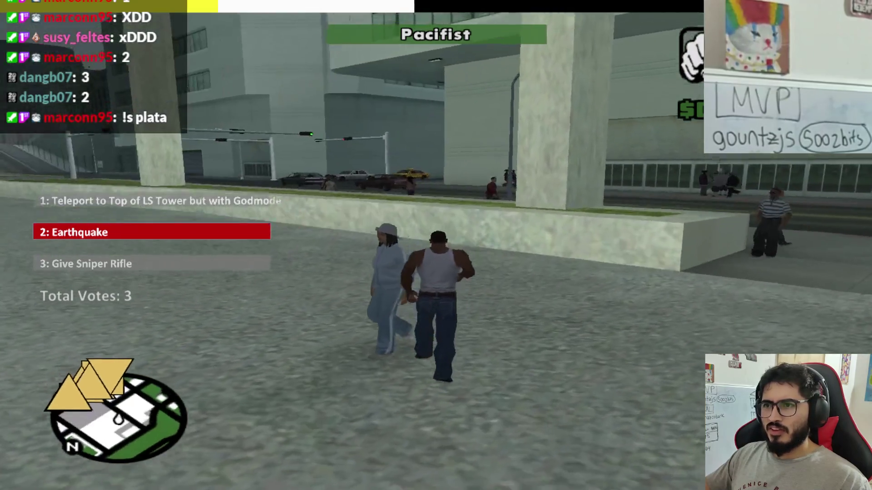
key("s")
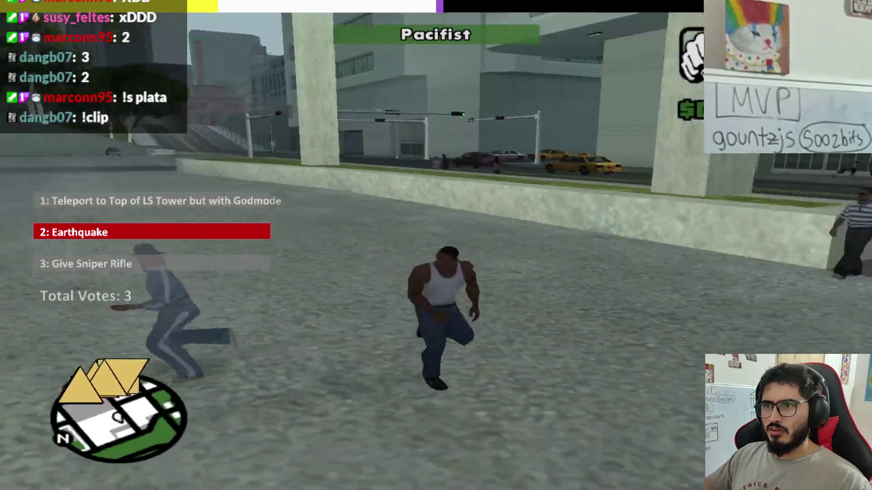
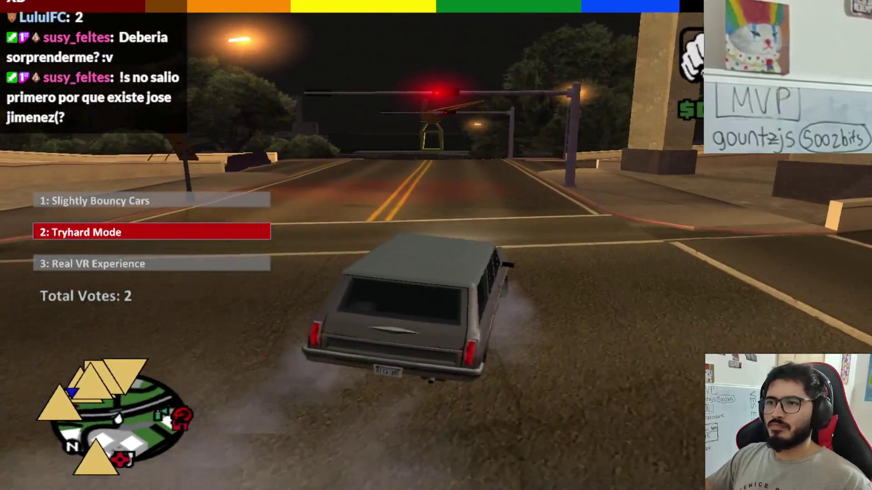
Step: Steer left through the intersection and across the grass toward the gas station
key("a")
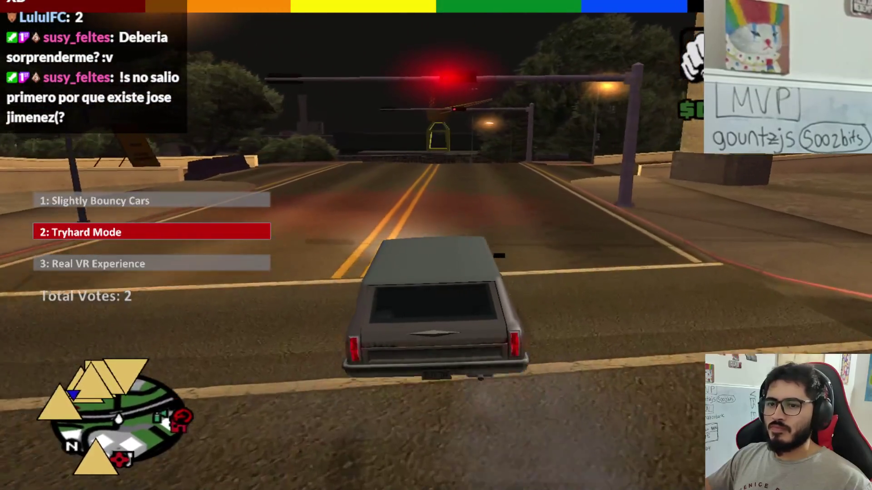
key("a")
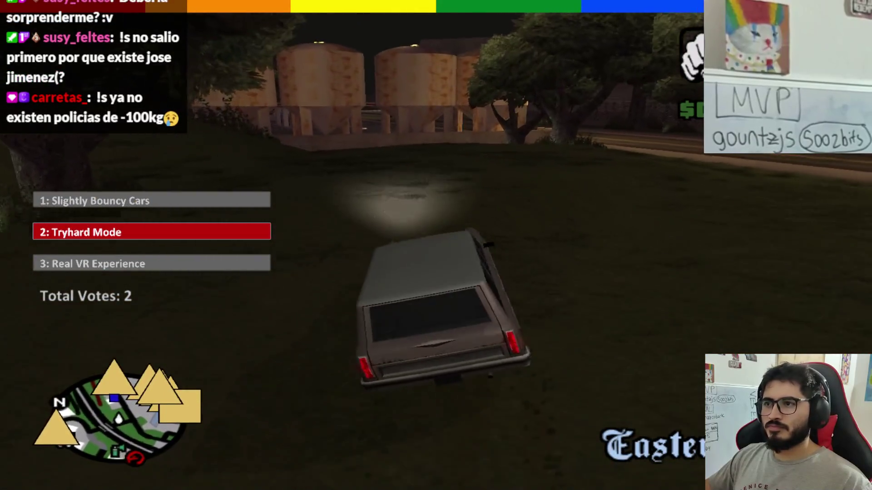
key("d")
key("w")
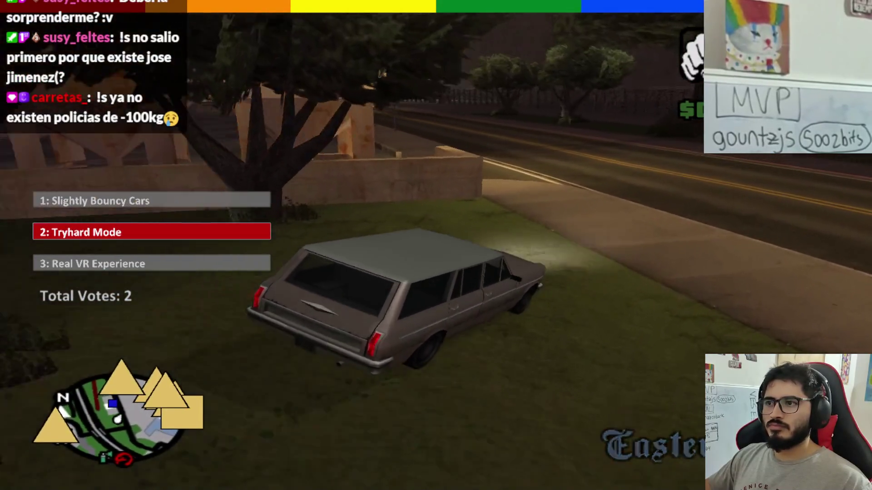
Step: Pull into the gas station lot, turn away from the wall, and drive back onto the road
key("a")
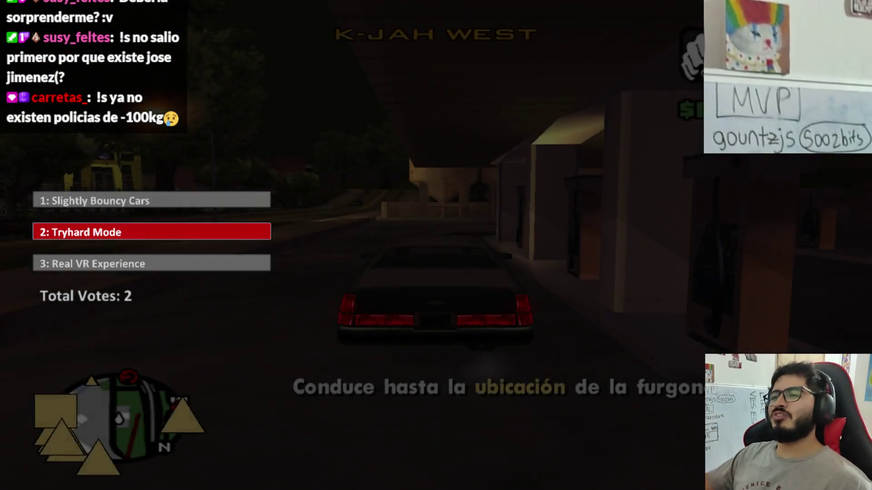
key("d")
key("a")
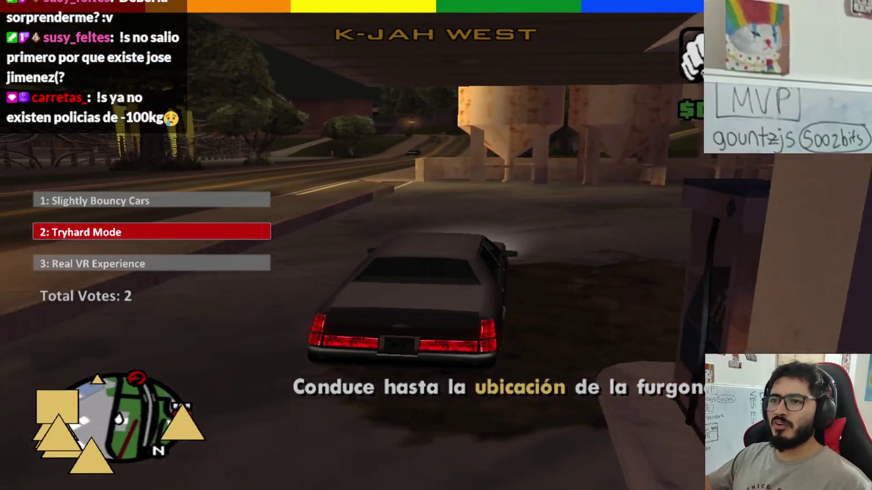
key("a")
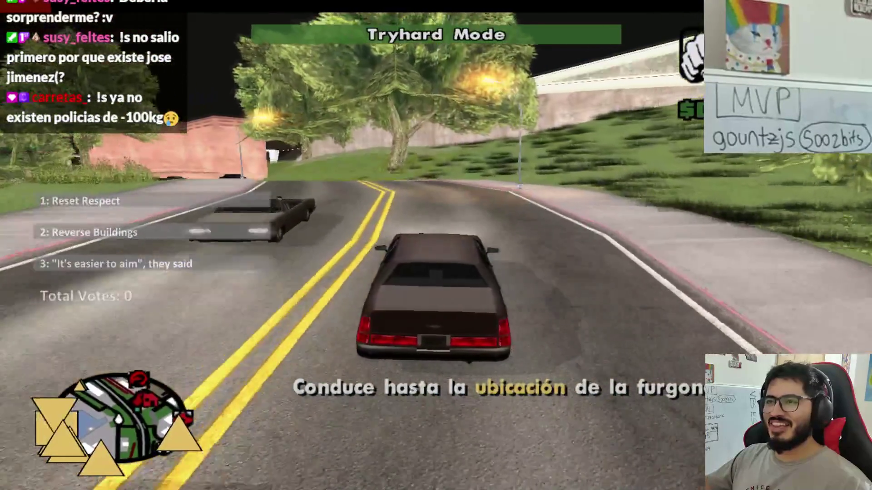
Step: Drive along the sidewalk past the pink factory to the mission point, then run to the escort motorbike
key("d")
key("d")
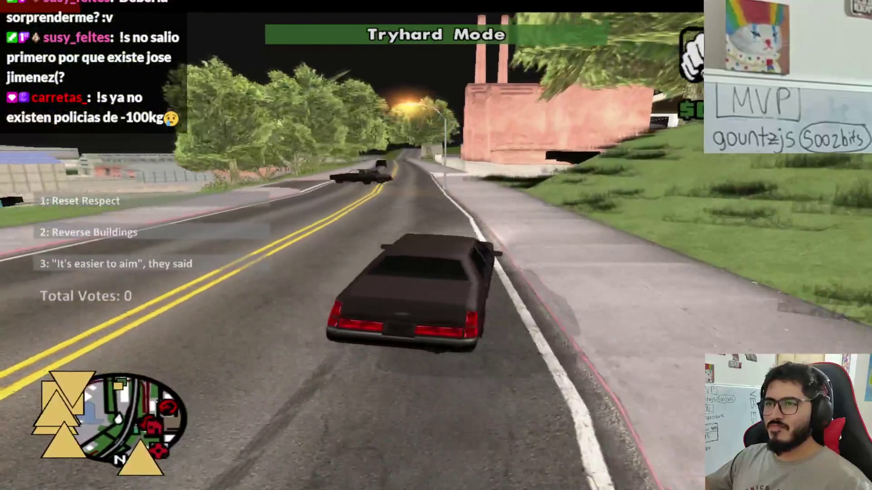
key("d")
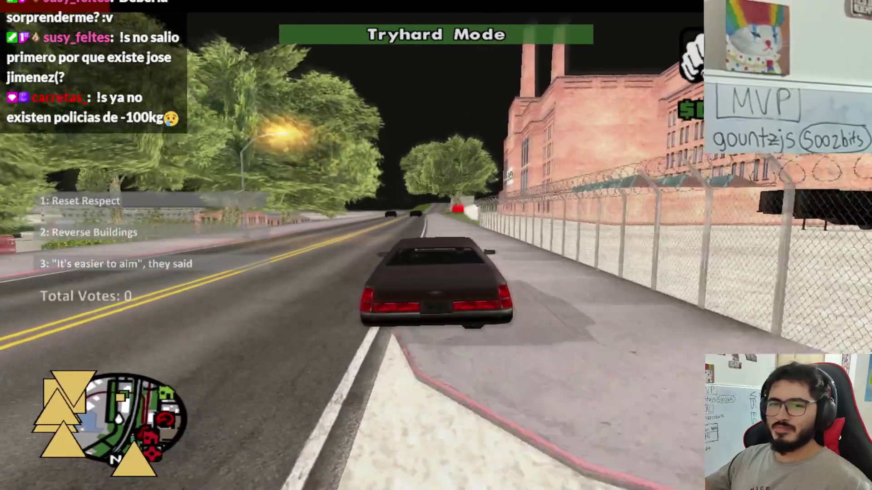
key("w")
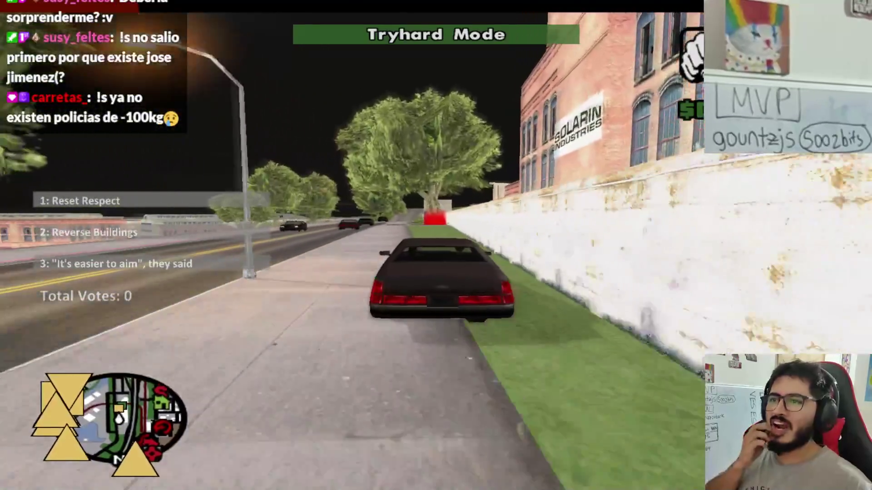
key("w")
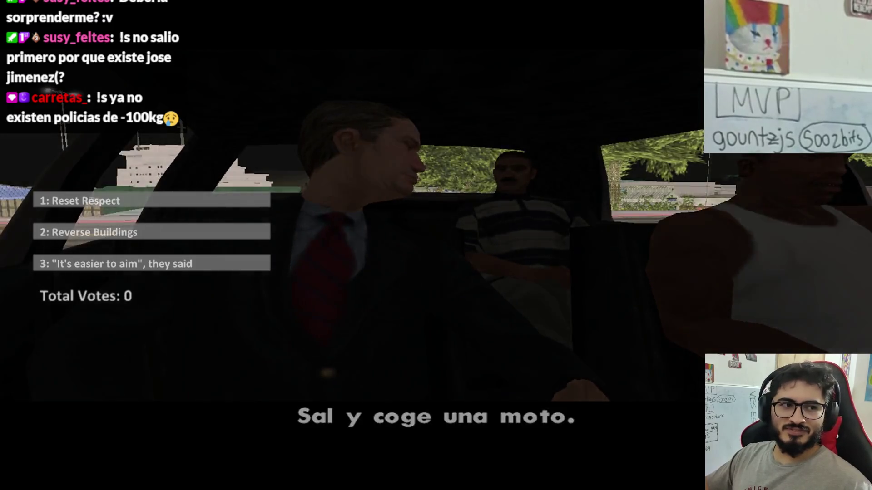
key("w")
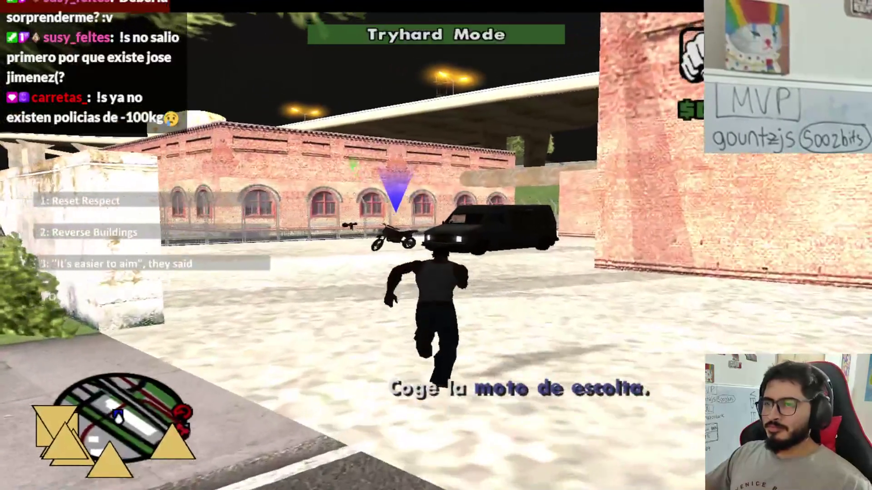
key("w")
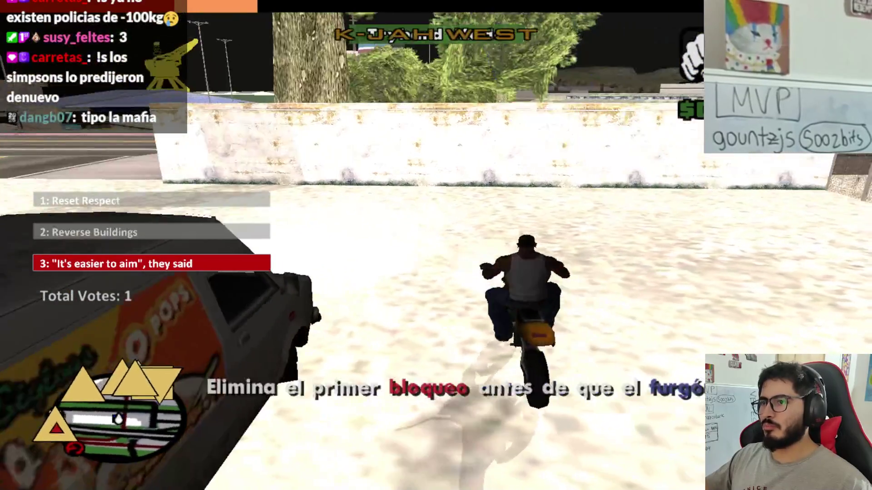
Step: Ride the motorbike from the grass onto the road, then cut left across the grass
key("w")
key("a")
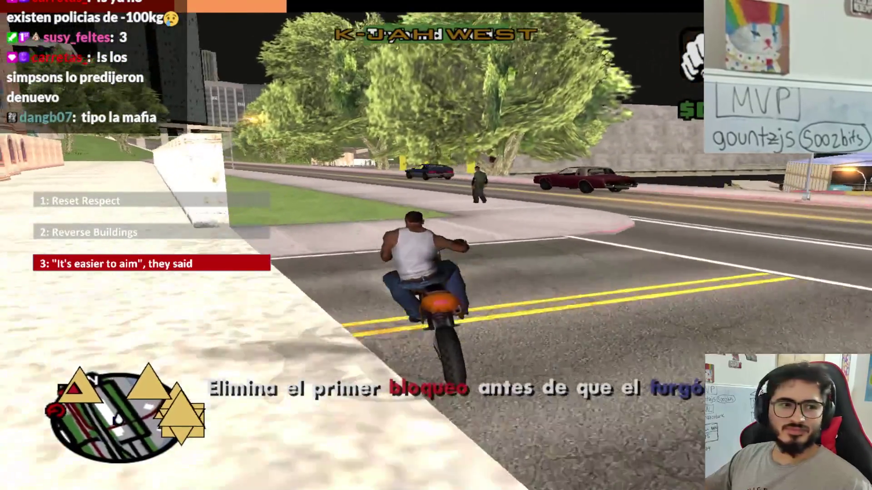
key("w")
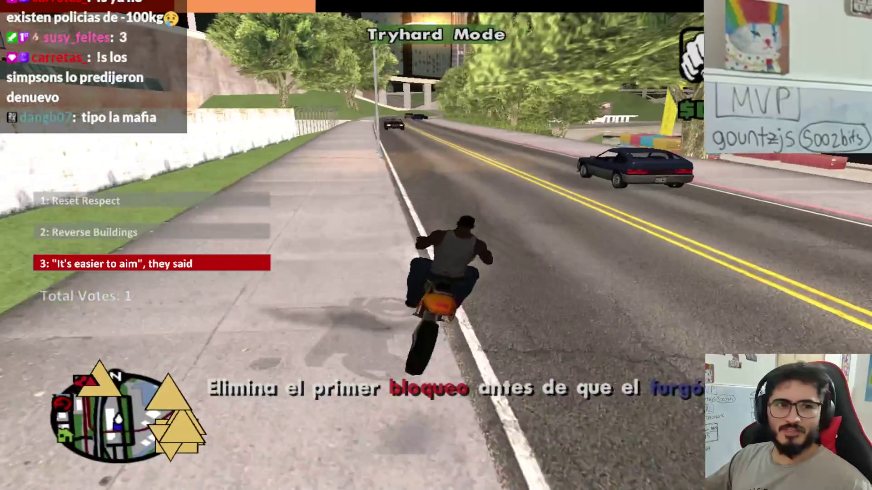
key("w")
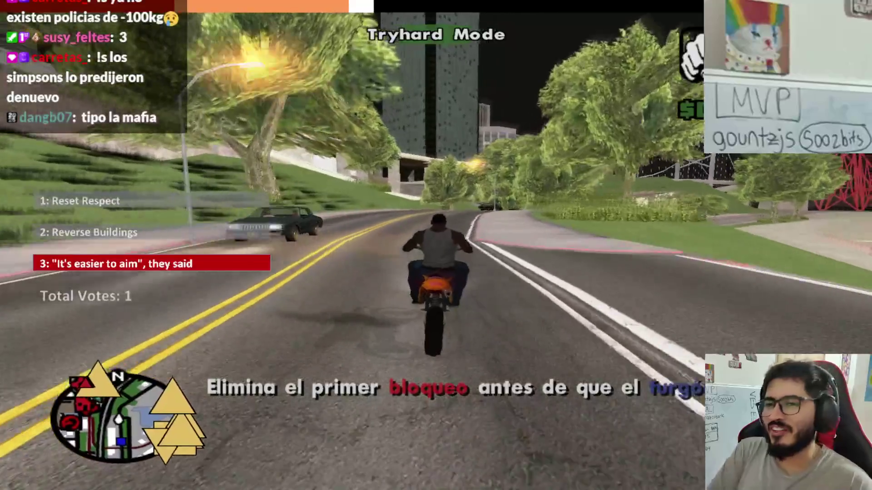
key("w")
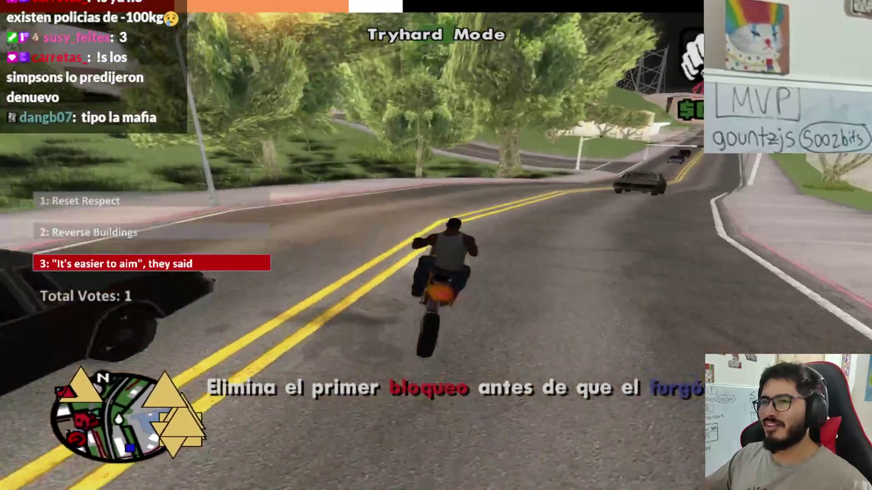
key("w")
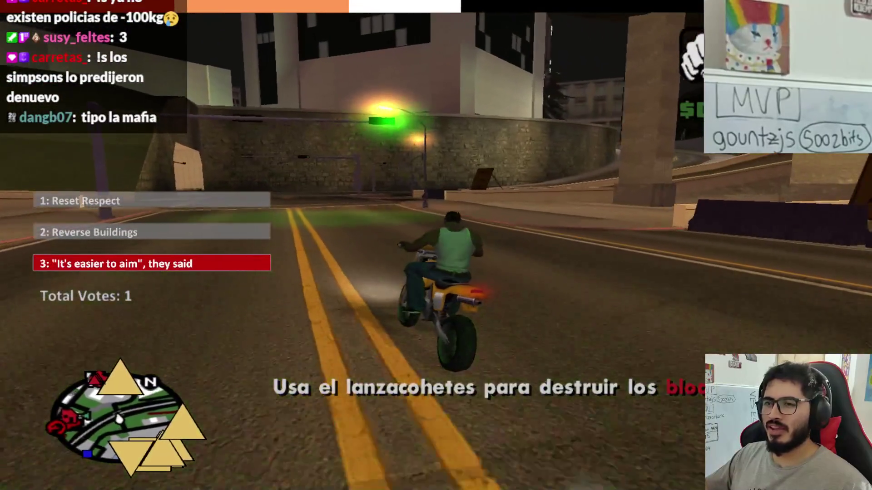
Step: Recover from the skid, follow the curving road, and ride across the plaza pavement
key("w")
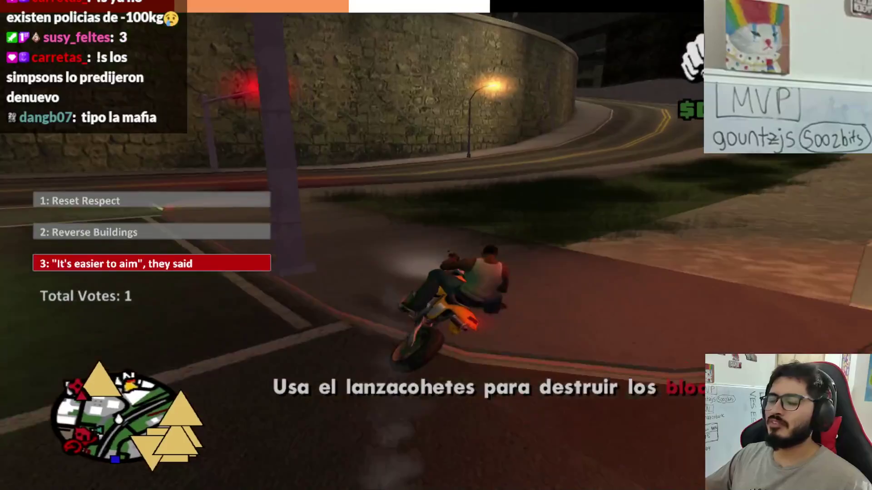
key("w")
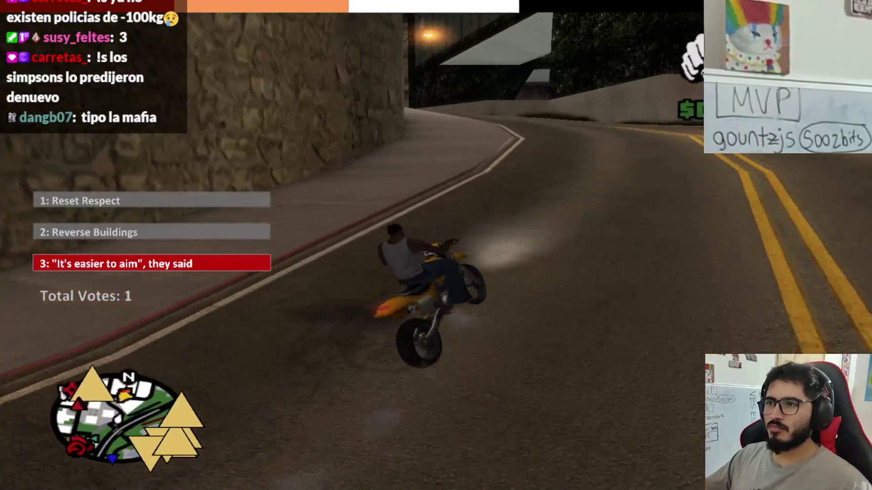
key("w")
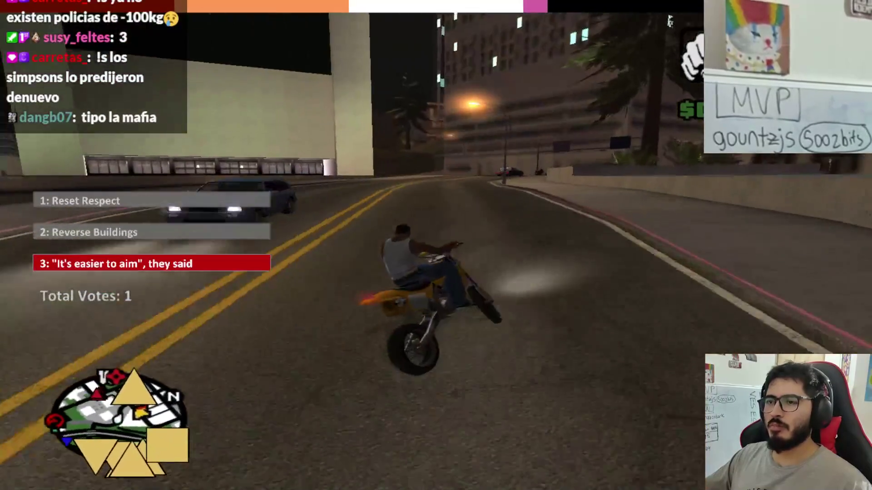
key("w")
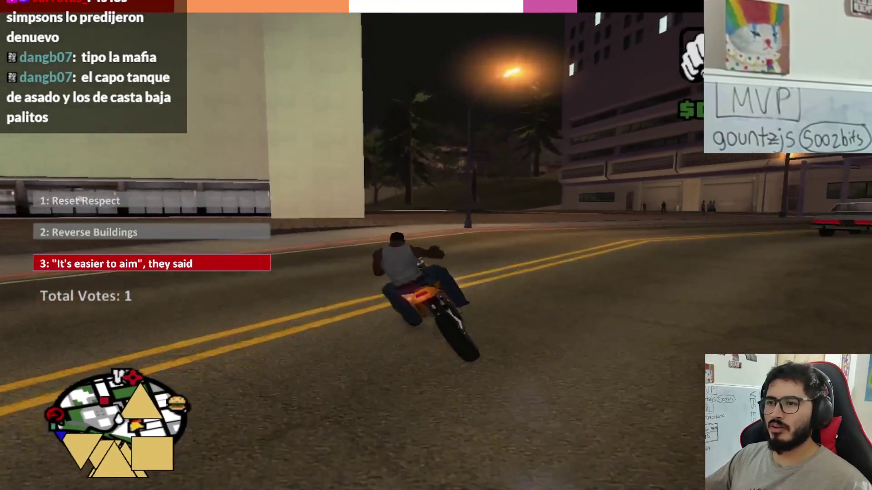
key("w")
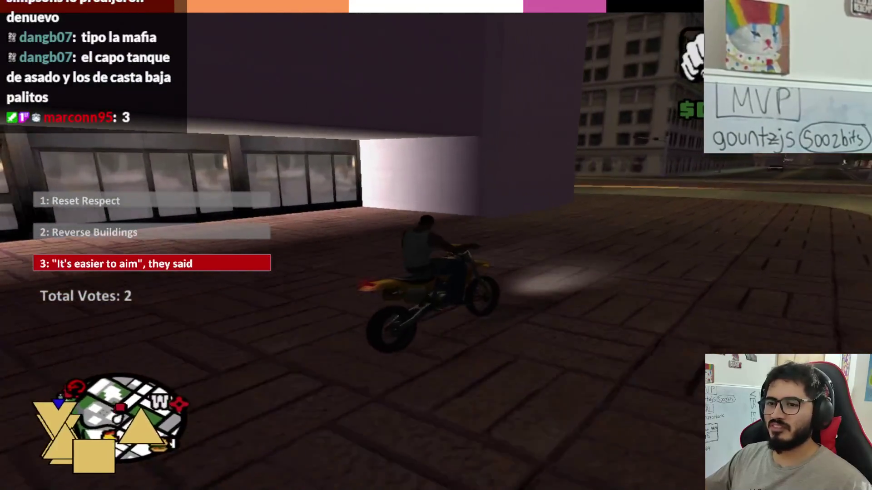
key("w")
key("w")
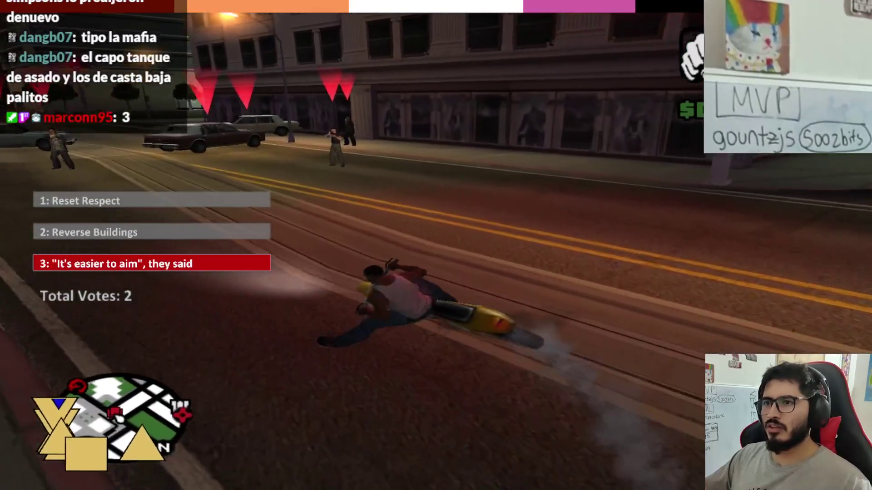
key("w")
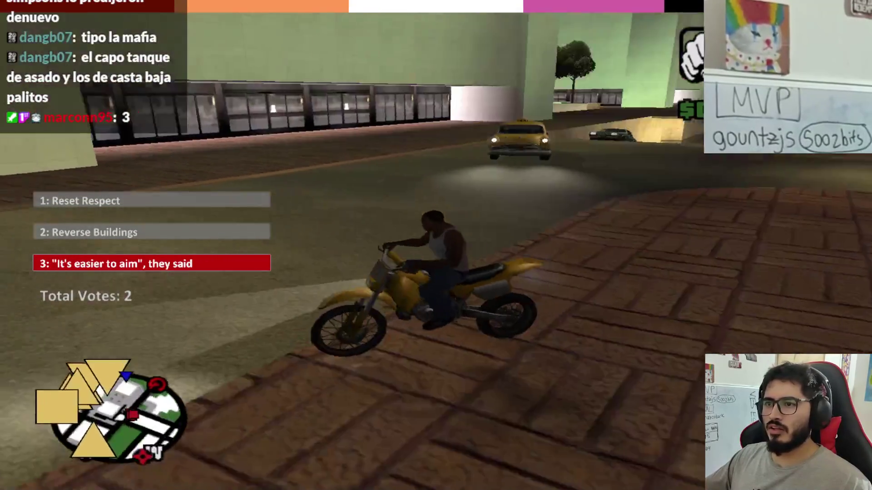
key("w")
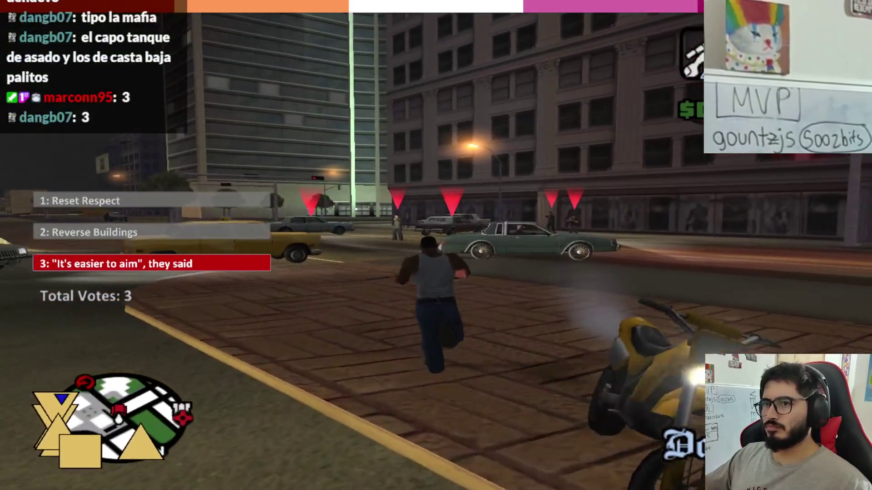
Step: Scope the street with the sniper rifle and zoom in on the roadblock
right_click(436, 245)
scroll(436, 246, "up", 5)
mouse_move(436, 245)
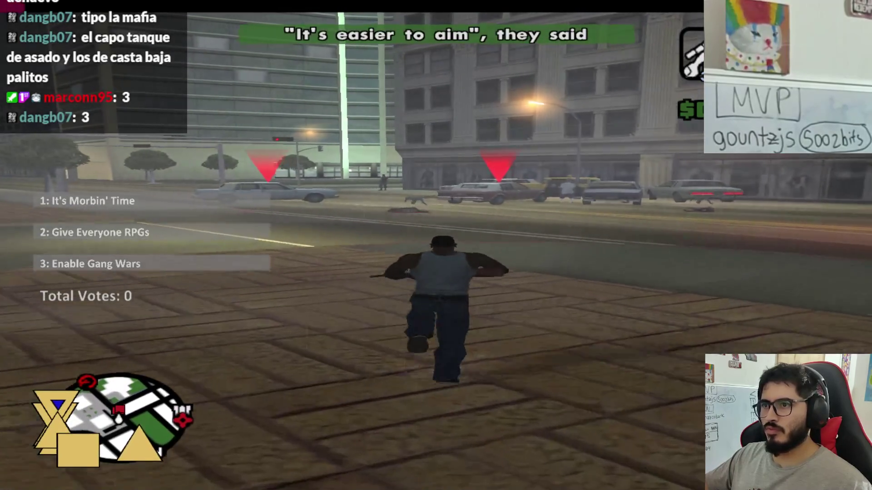
Step: Destroy the roadblock cars and the remaining parked car with two RPG rockets
right_click(436, 245)
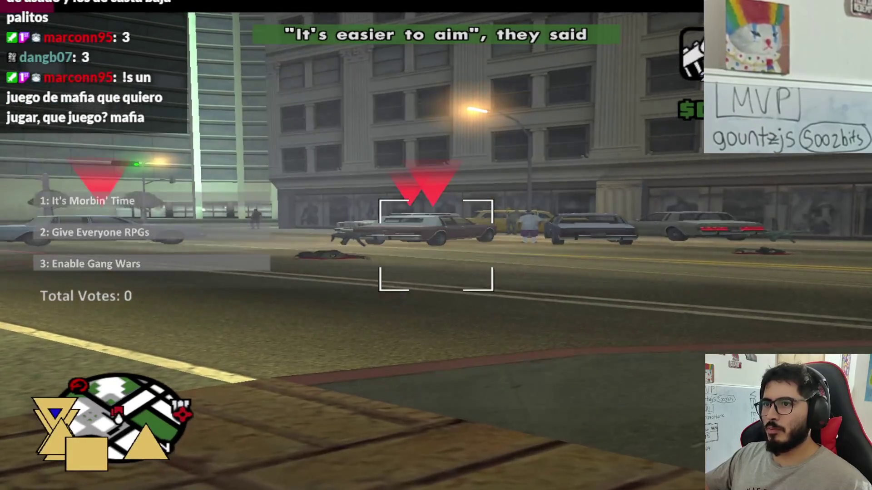
left_click(436, 246)
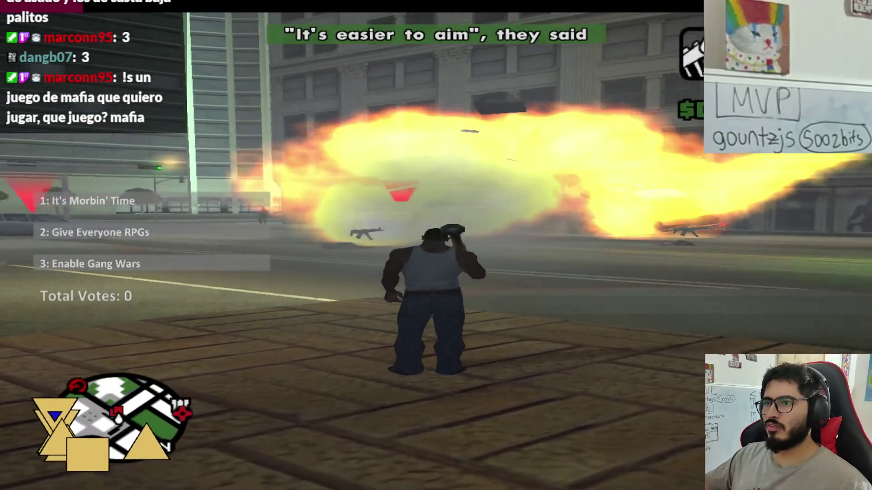
right_click(436, 246)
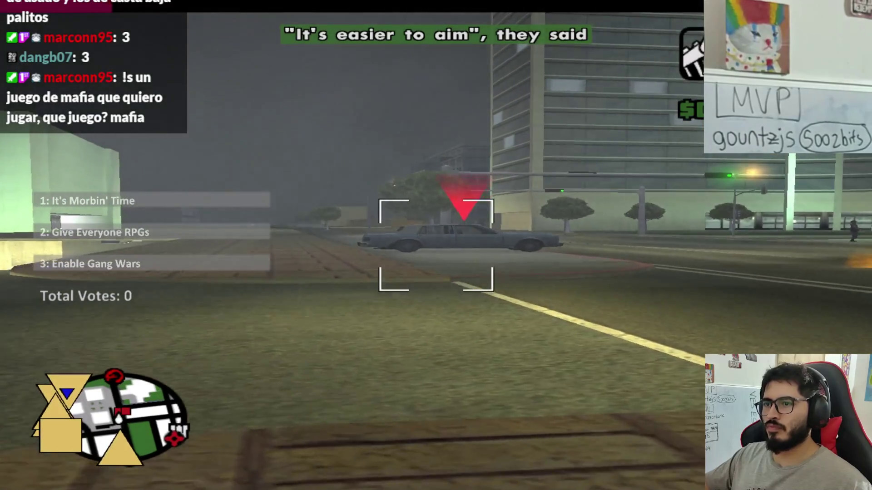
left_click(436, 245)
scroll(435, 246, "down", 1)
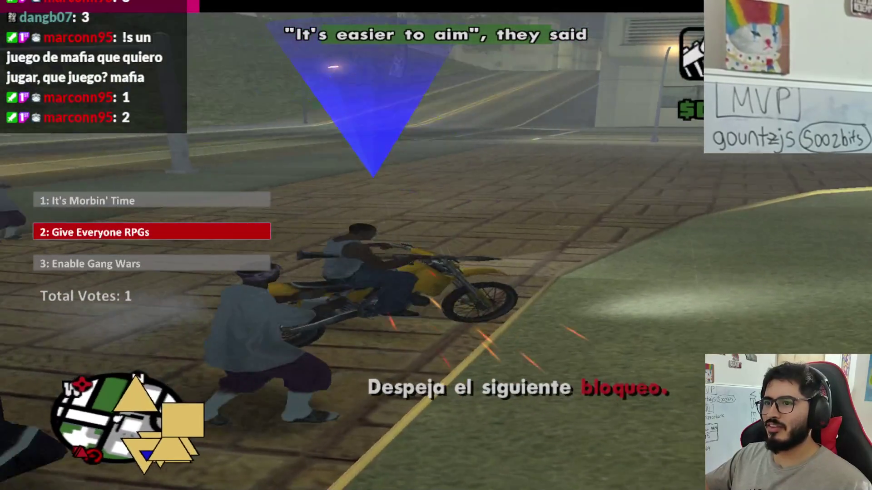
Step: Ride the dirt bike onto the road and down the foggy streets toward the next roadblock
key("w")
key("w")
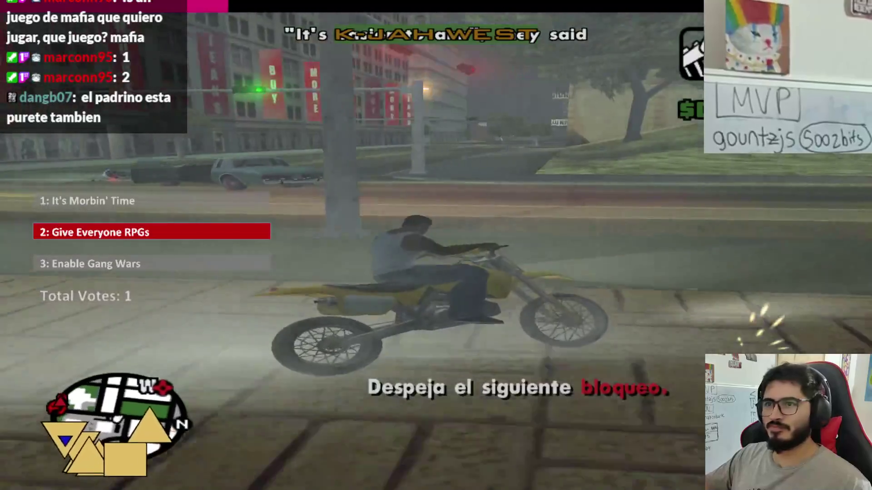
key("w")
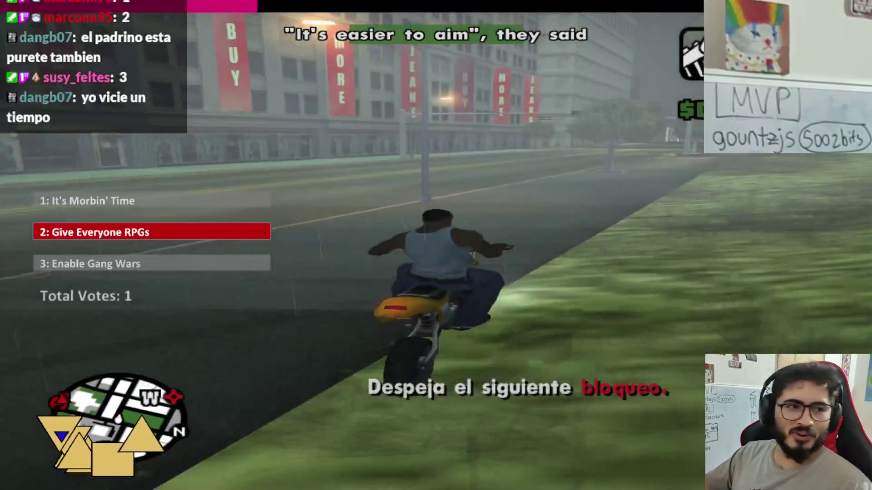
key("w")
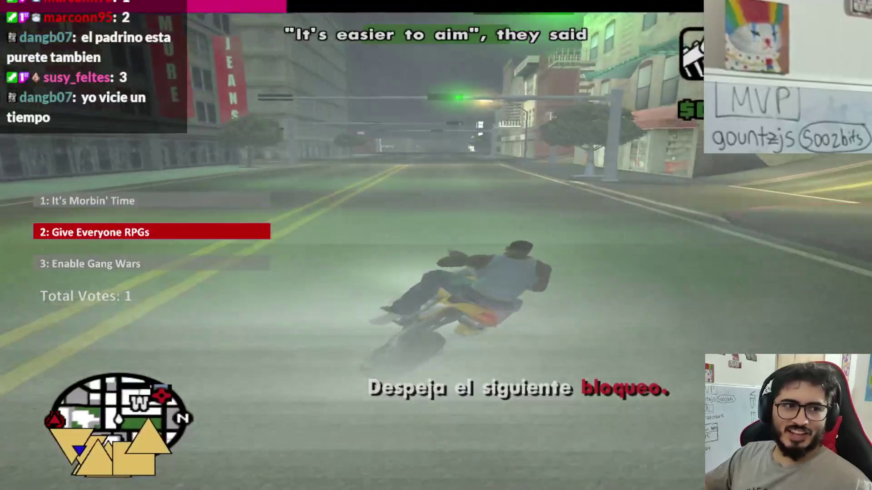
key("w")
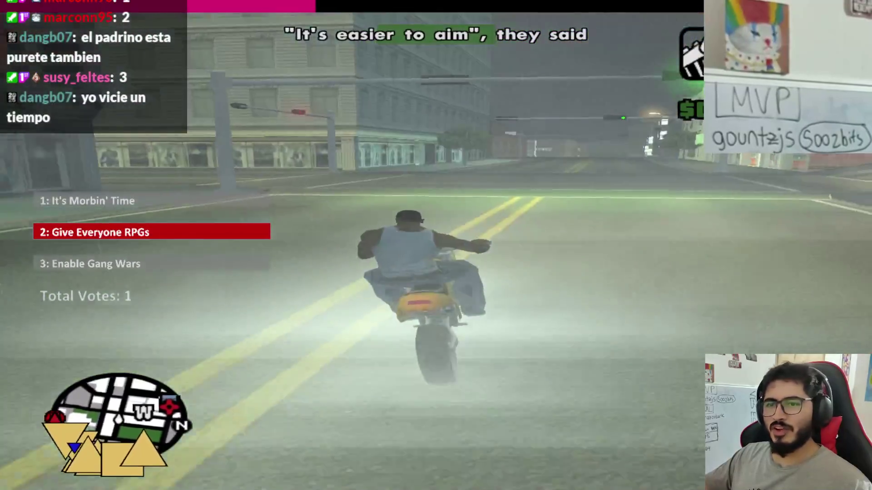
key("w")
key("w")
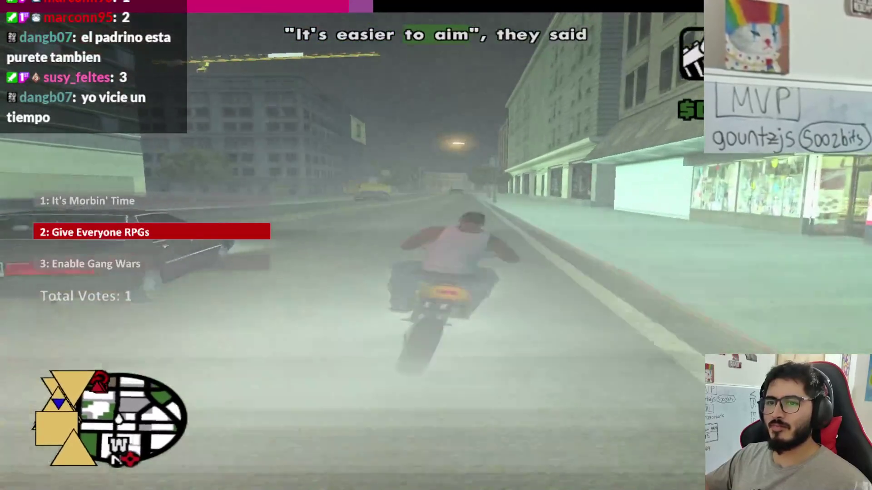
key("w")
key("w")
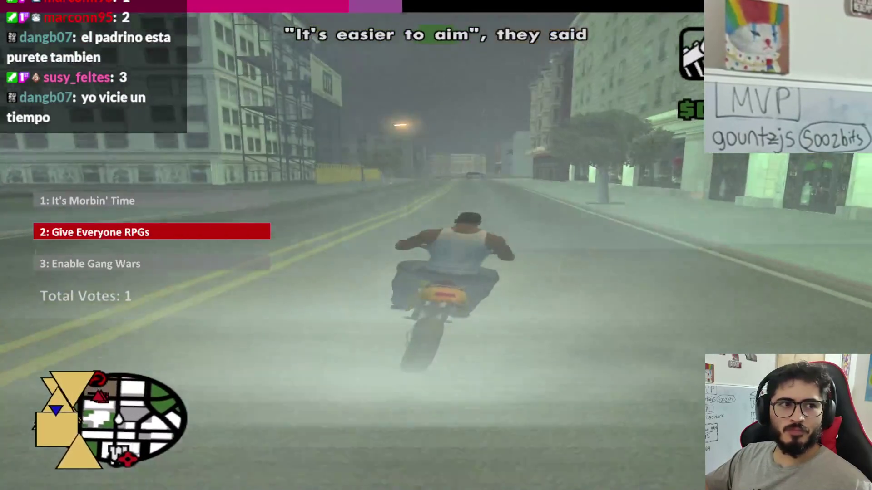
key("w")
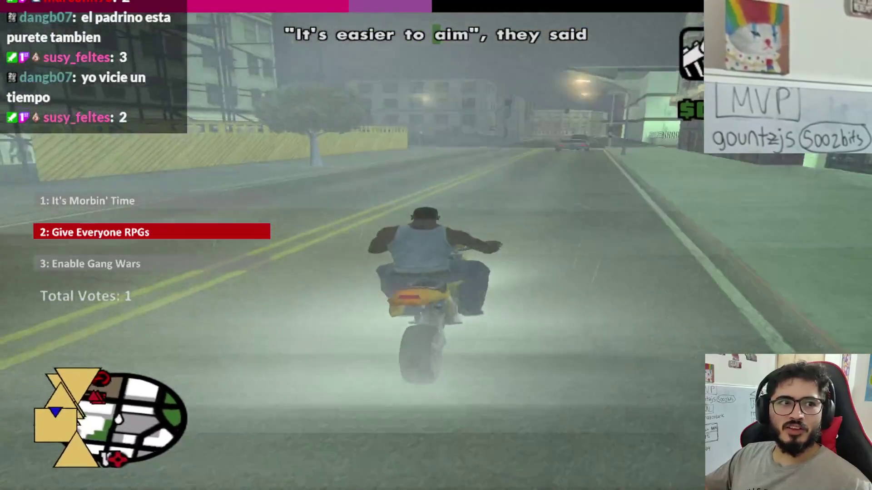
Step: Turn right at the intersection, ride to the second roadblock, dismount, and scope it
key("w")
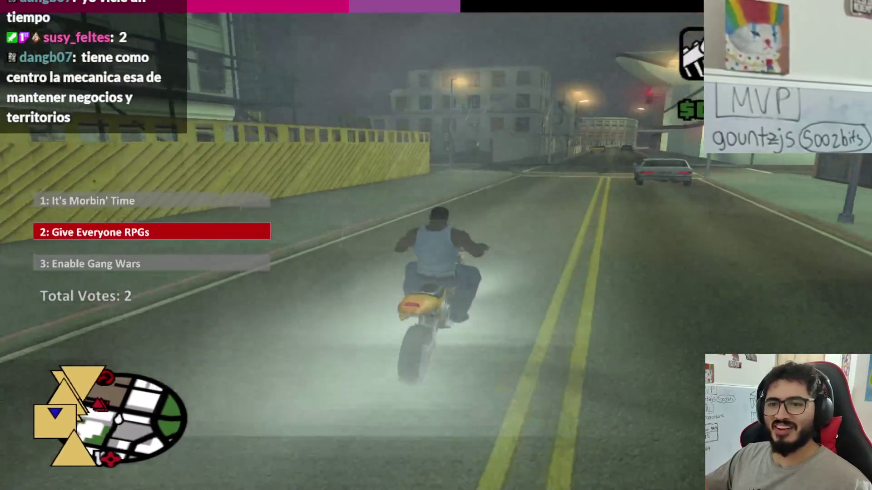
key("d")
key("w")
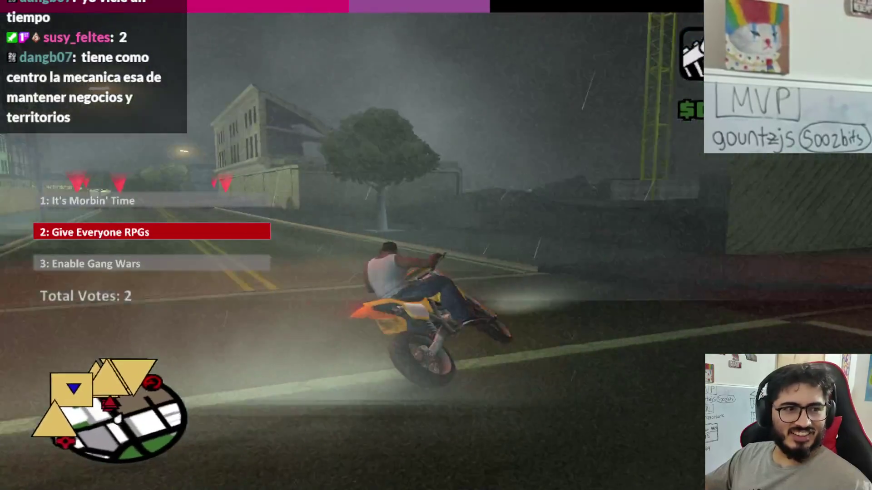
key("w")
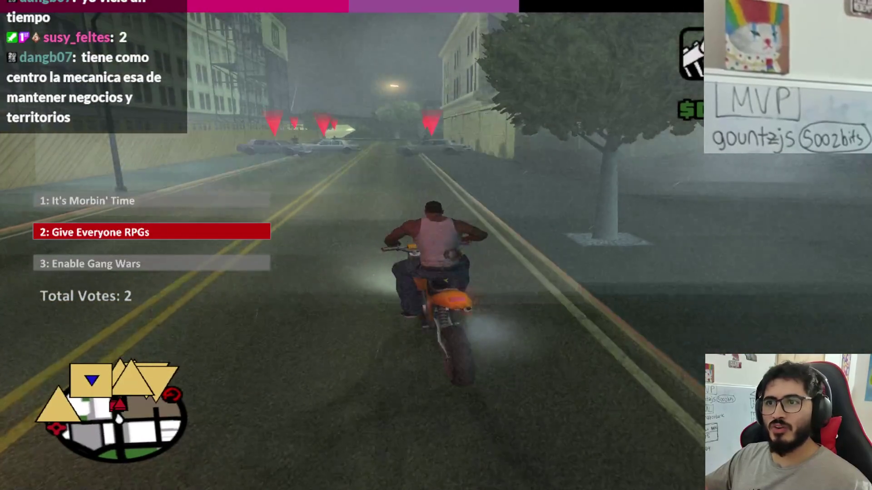
key("f")
right_click(436, 245)
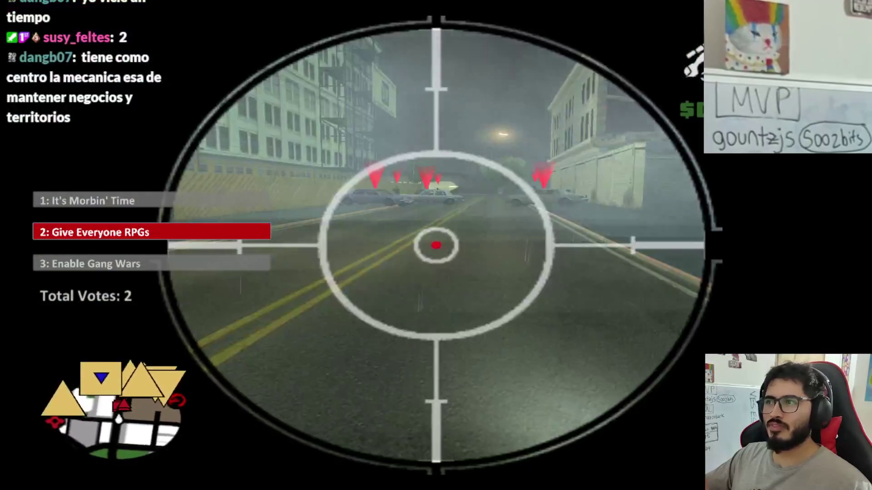
Step: Zoom the sniper scope on the gang, then lower it and sprint toward the parked cars
scroll(437, 246, "up", 3)
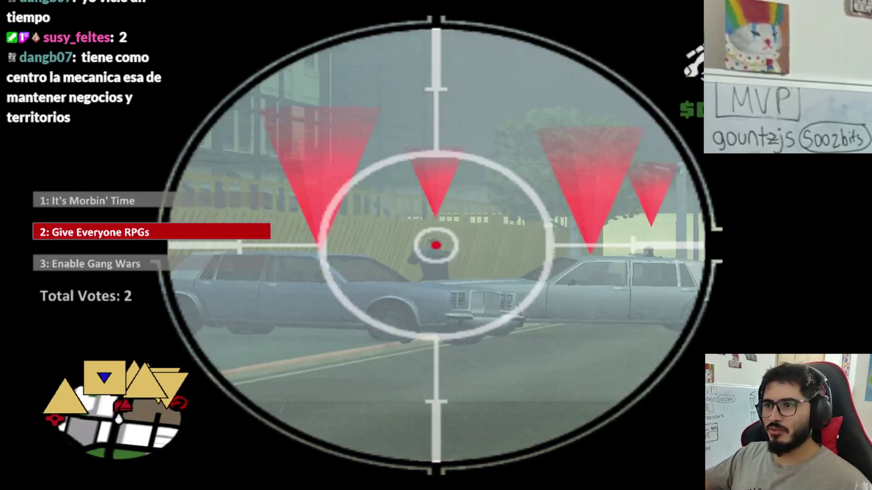
mouse_move(436, 245)
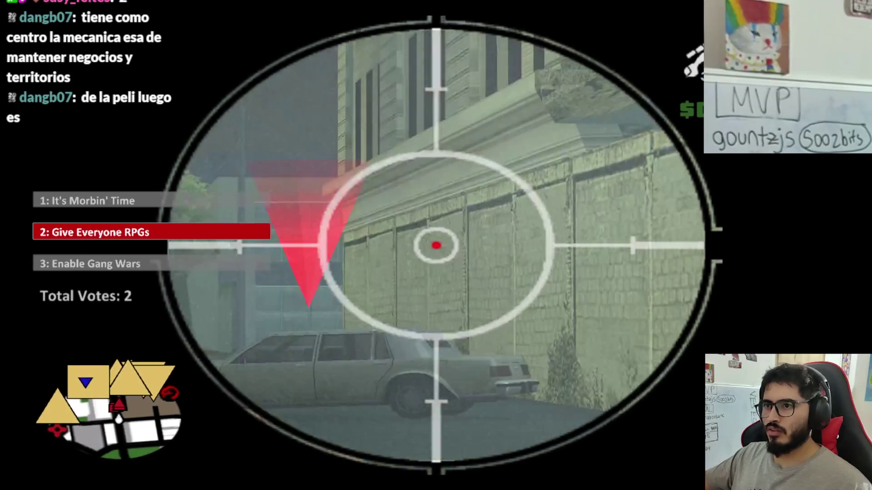
right_click(437, 245)
key("w")
mouse_move(436, 245)
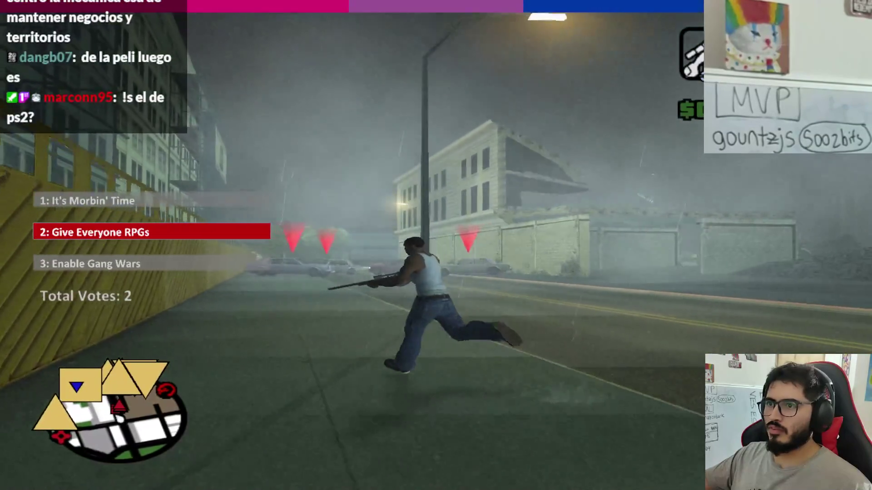
key("w")
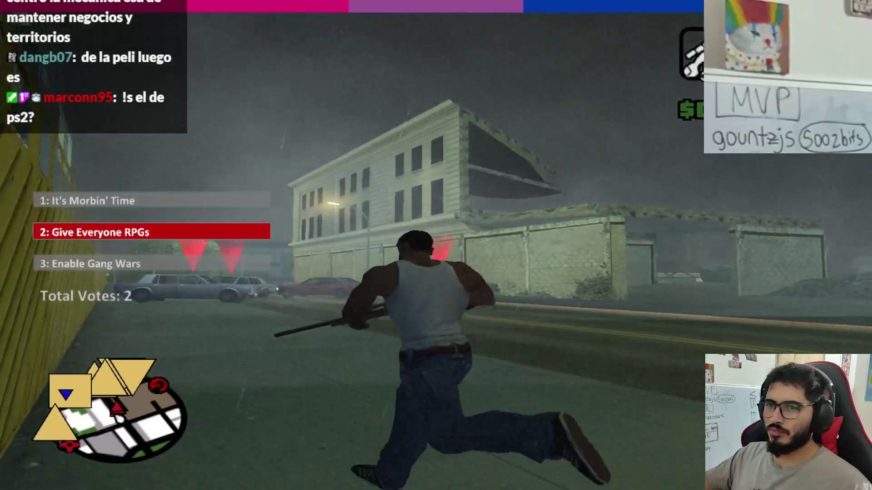
key("w")
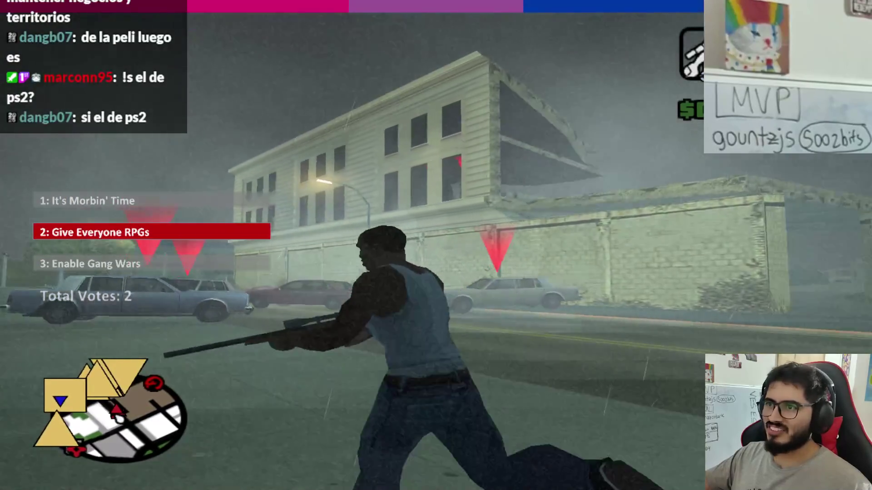
Step: Scope the building and cars again, then put the weapon away and jump onto the ledge by the wall
right_click(436, 246)
scroll(436, 245, "up", 5)
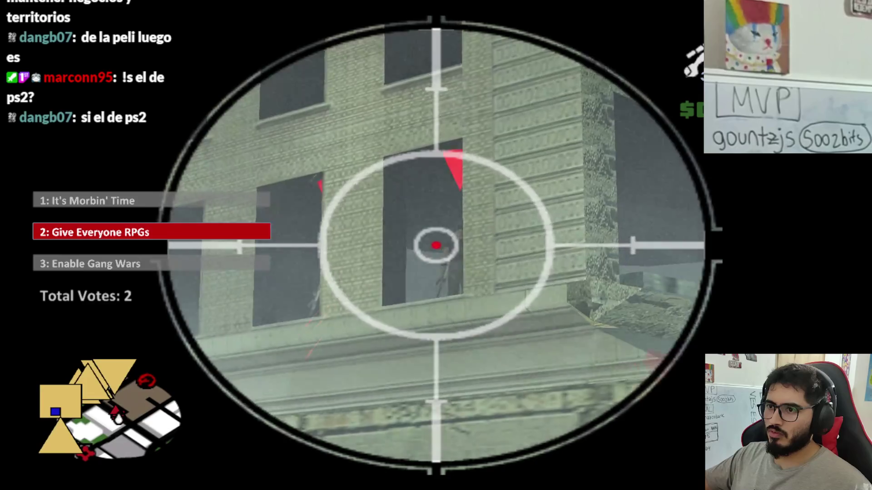
key("w")
key("q")
key("shift")
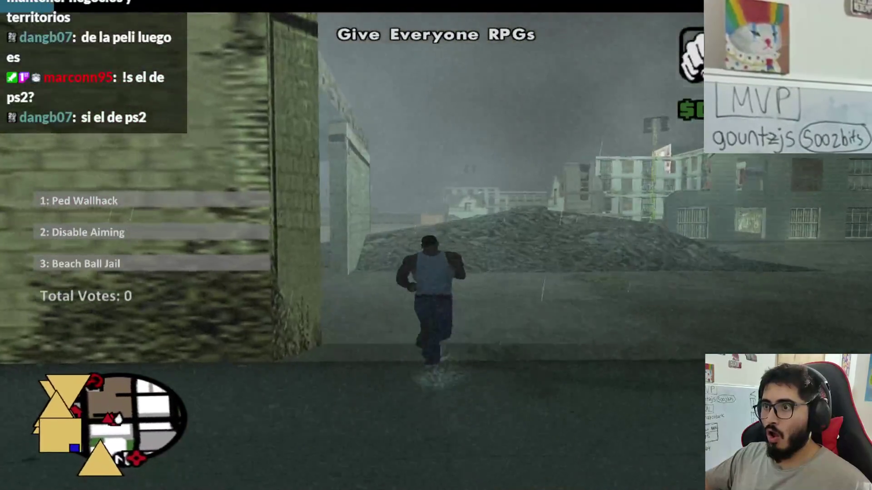
Step: Run along the ledge away from the explosion and across the street toward the cars
key("w")
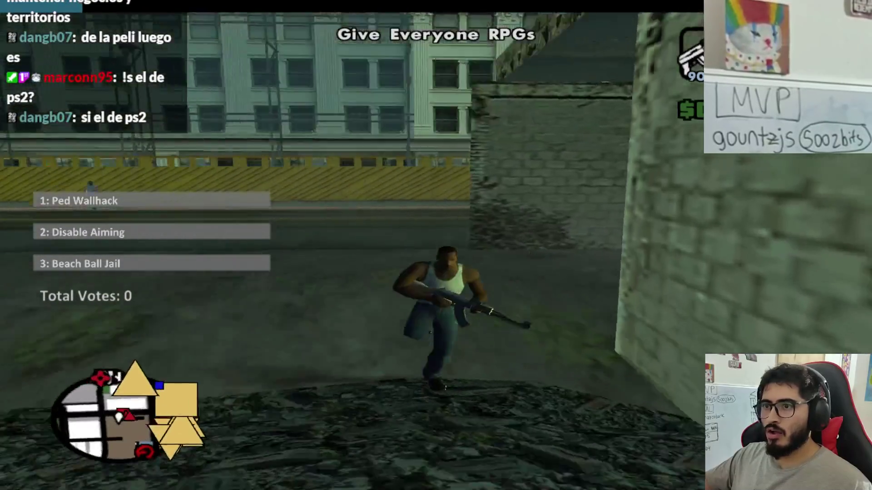
key("w")
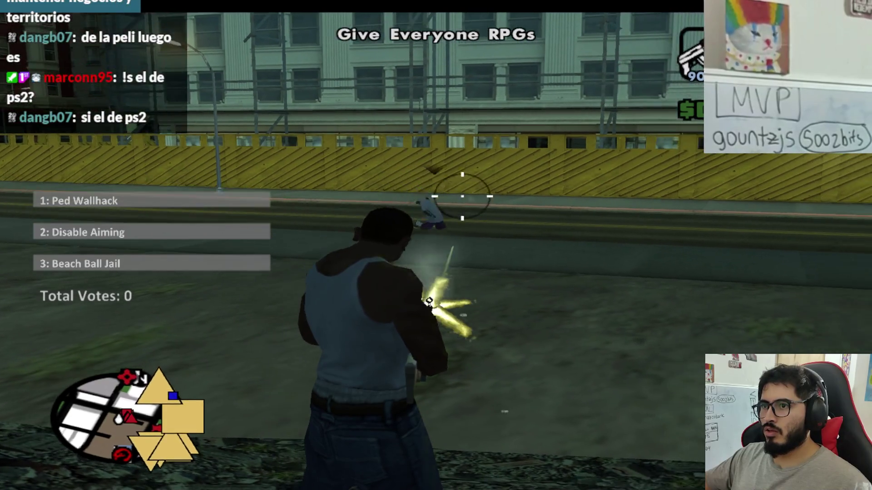
key("w")
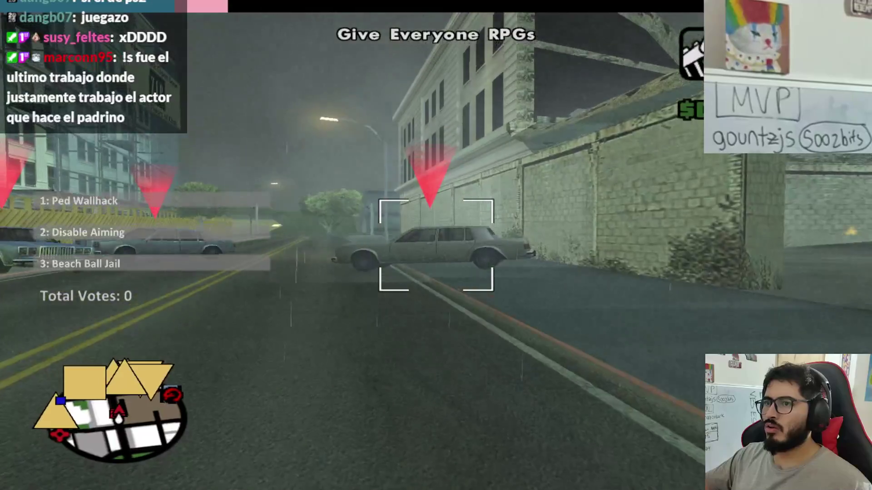
Step: Fire two rockets into the roadblock cars, then re-aim and run on toward the next roadblock
left_click(436, 246)
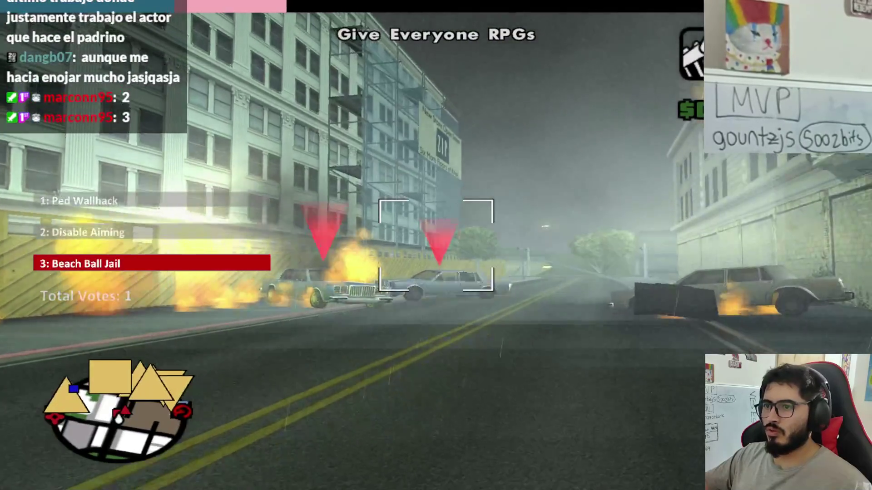
left_click(436, 245)
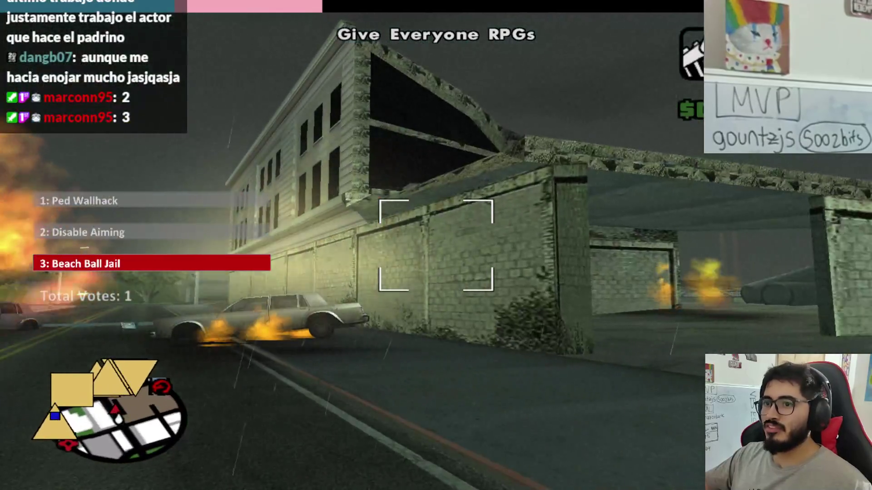
right_click(436, 245)
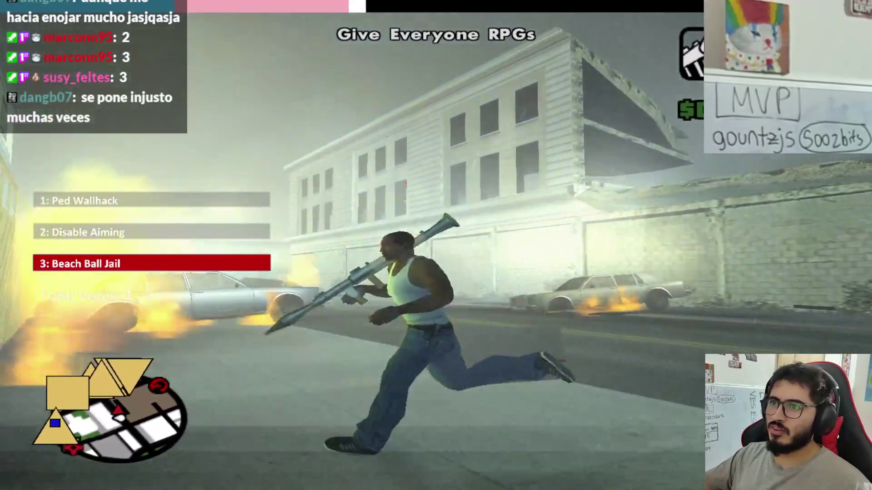
right_click(436, 245)
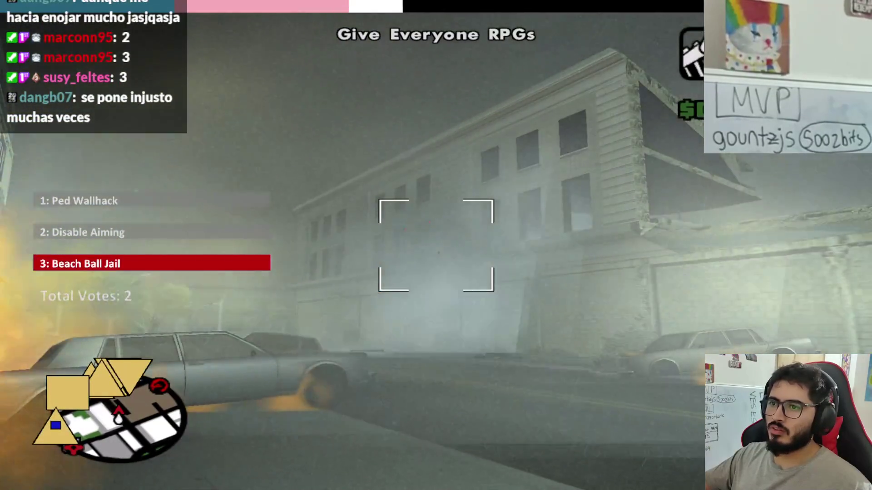
key("w")
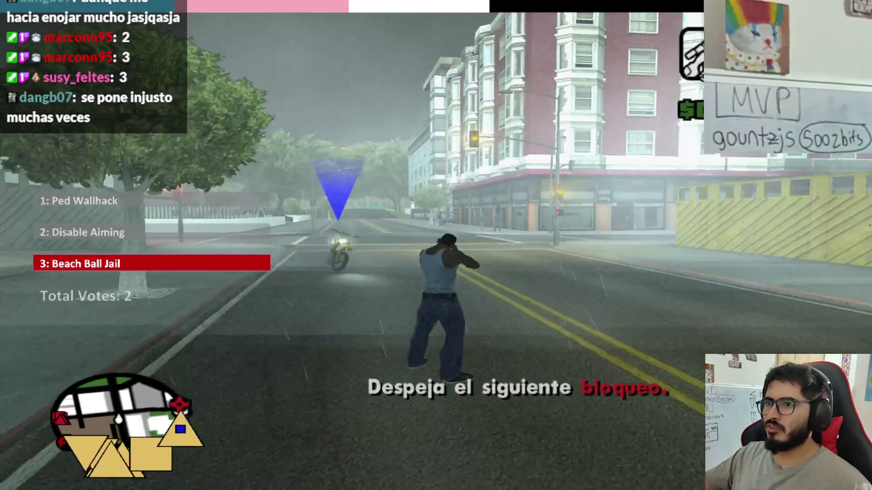
Step: Aim the rocket launcher down the street, then mount the yellow dirt bike
right_click(436, 246)
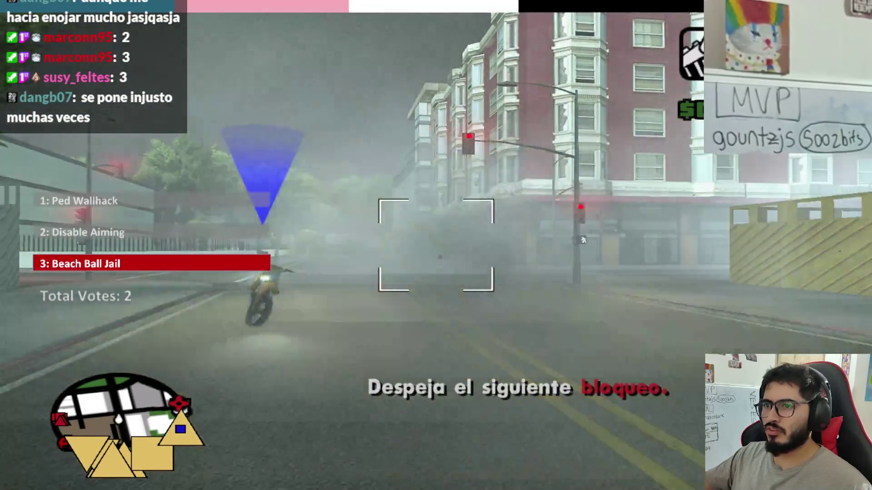
right_click(436, 246)
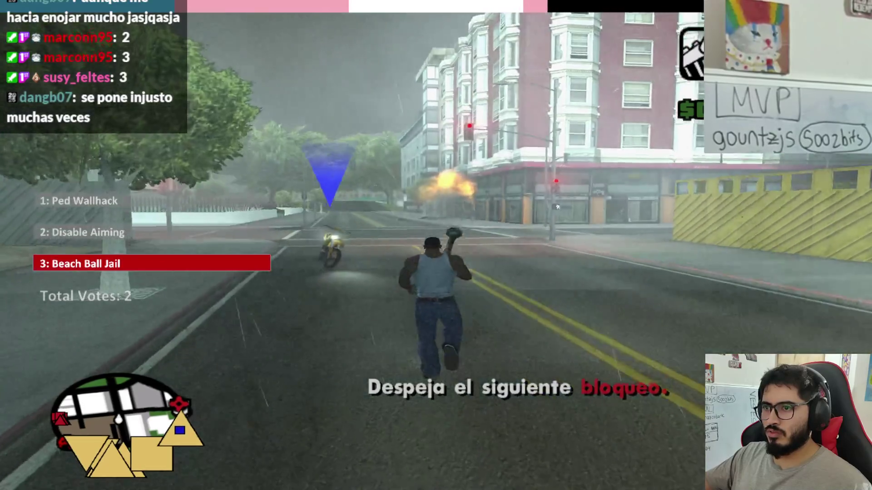
key("f")
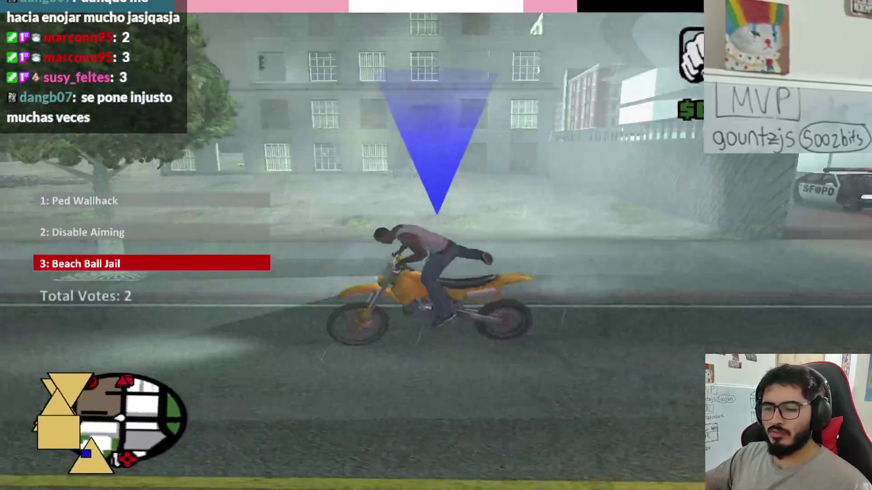
Step: Ride past the police car, along the building and sidewalk, to the third roadblock and dismount
key("w")
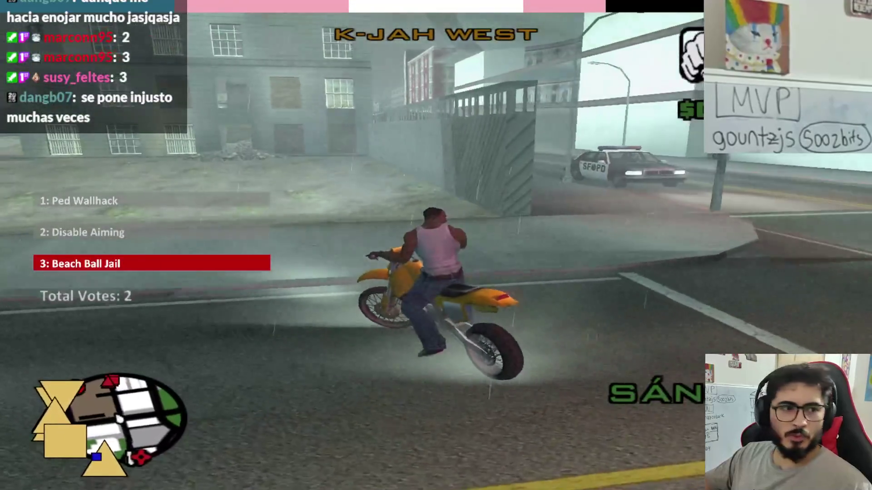
key("a")
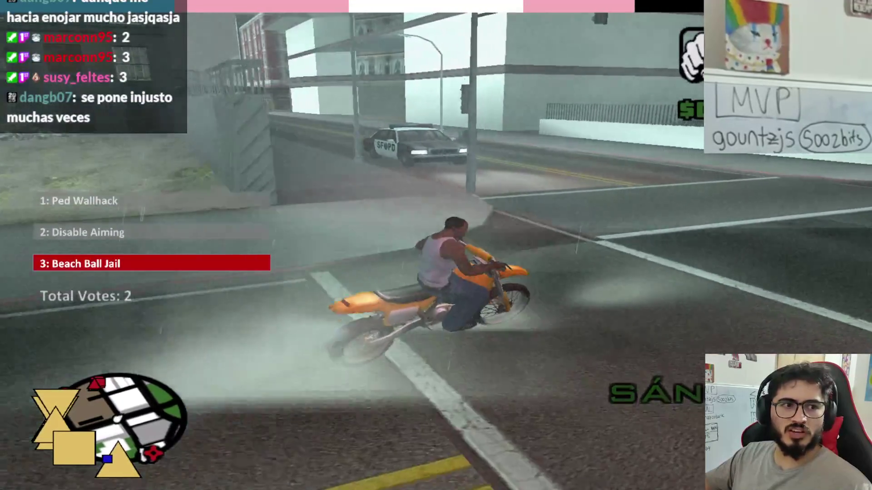
key("d")
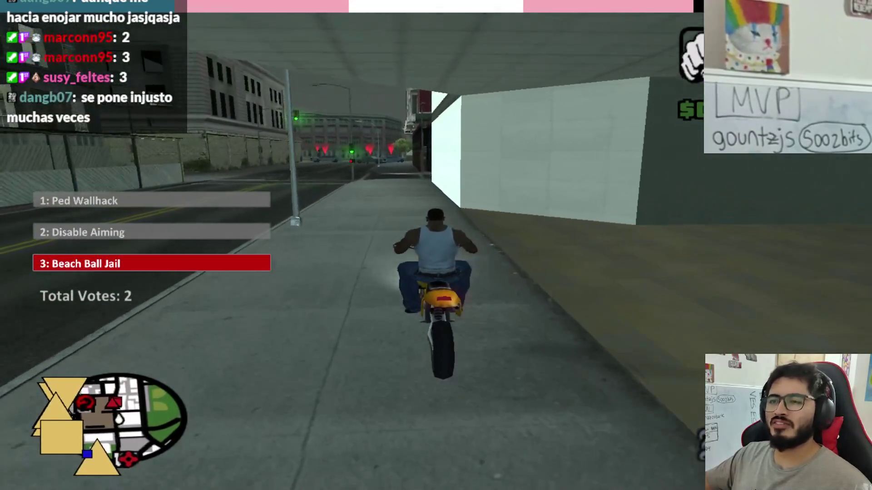
key("w")
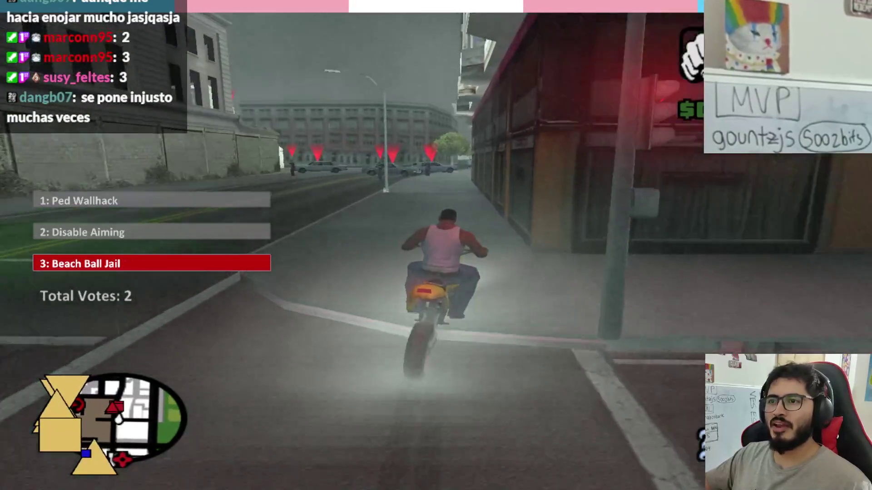
key("w")
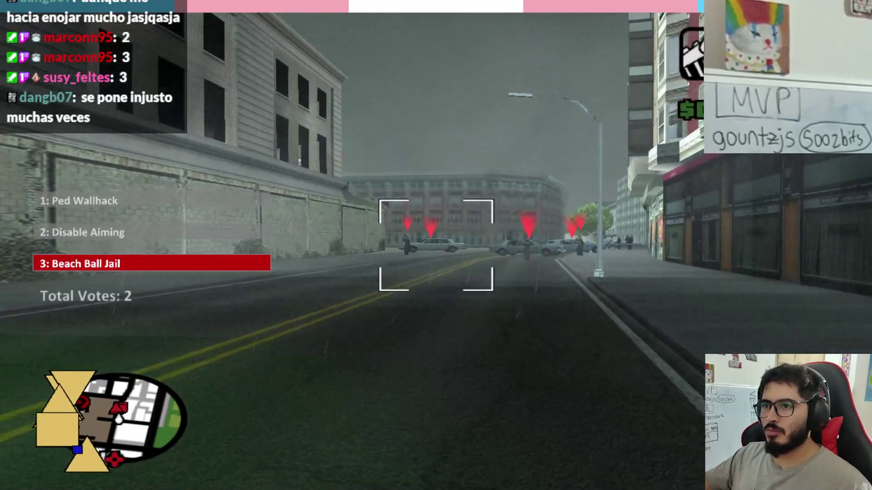
Step: Zoom the scope in on the third roadblock's cars
scroll(436, 245, "up", 3)
scroll(436, 245, "up", 2)
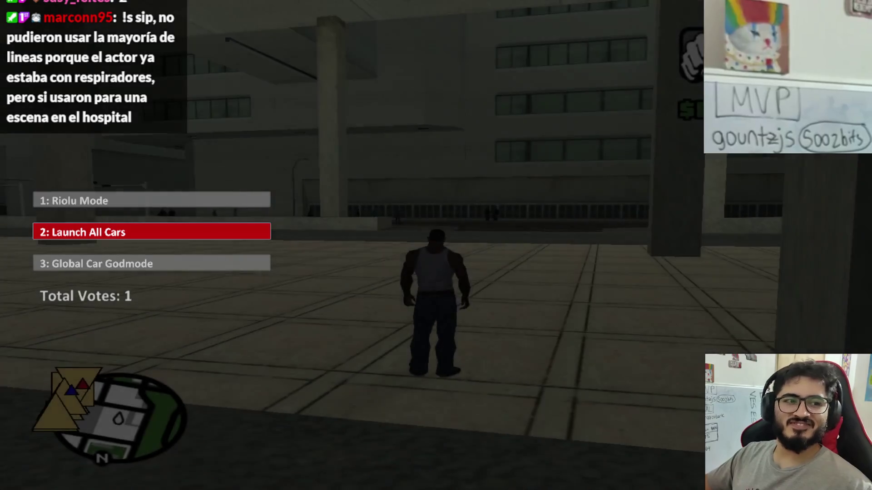
Step: Run forward from the hospital respawn point, then pause the game
key("w")
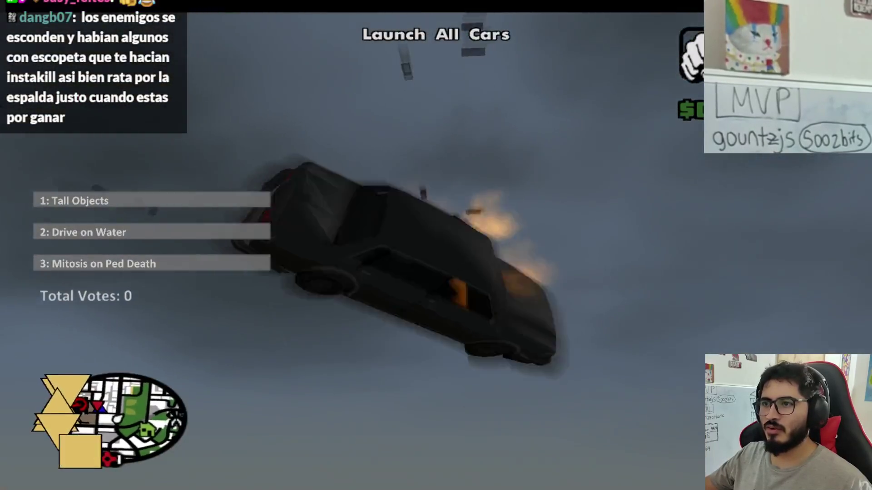
key("Escape")
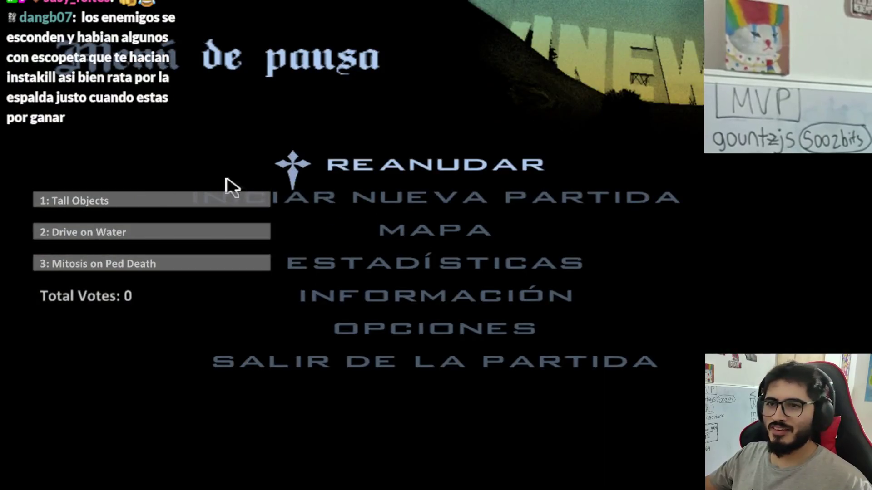
Step: Load a save slot via Cargar partida and walk CJ into the red mission marker
left_click(229, 189)
left_click(172, 201)
left_click(162, 174)
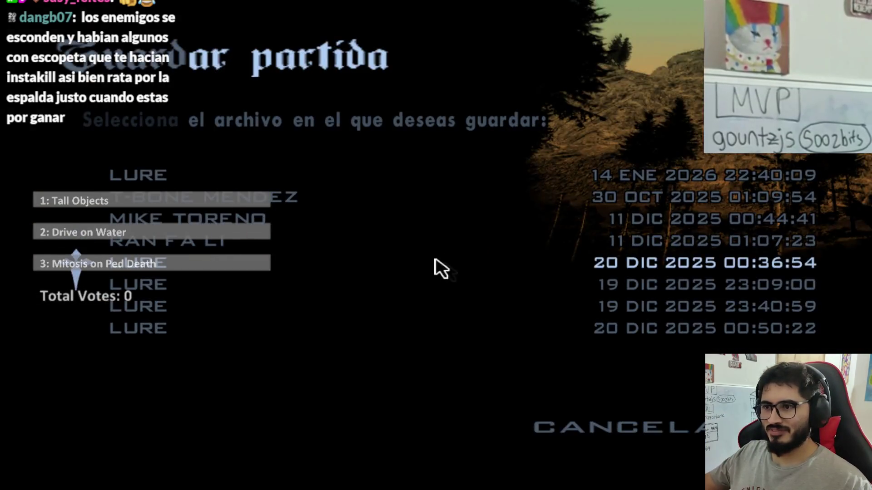
key("w")
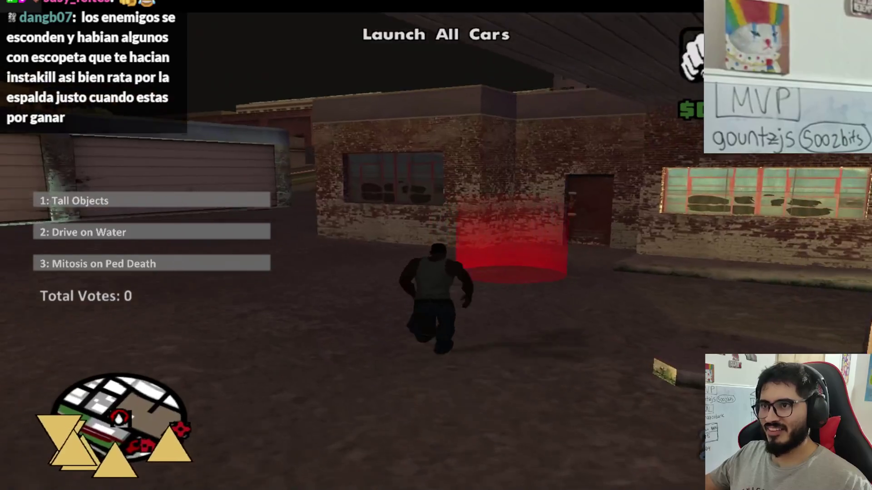
key("w")
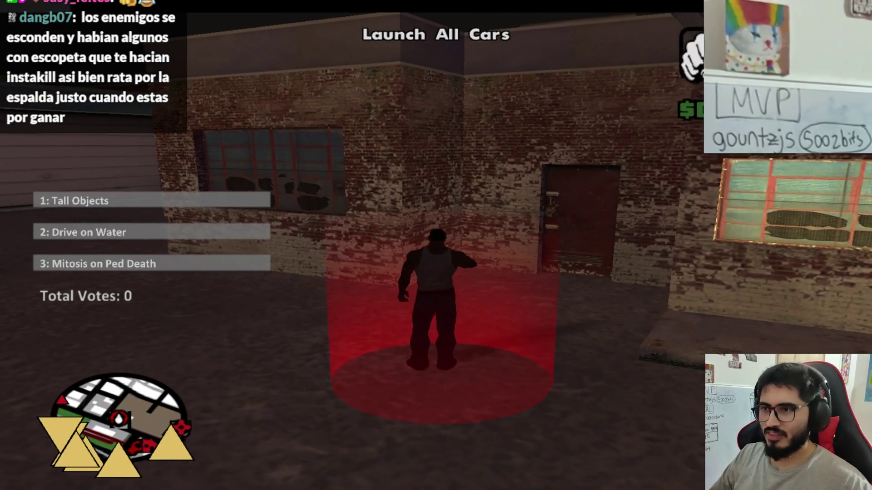
Step: Trigger Outrider, skip the phone-call cutscene, then carjack the grey sedan and drive onto the road
key("a")
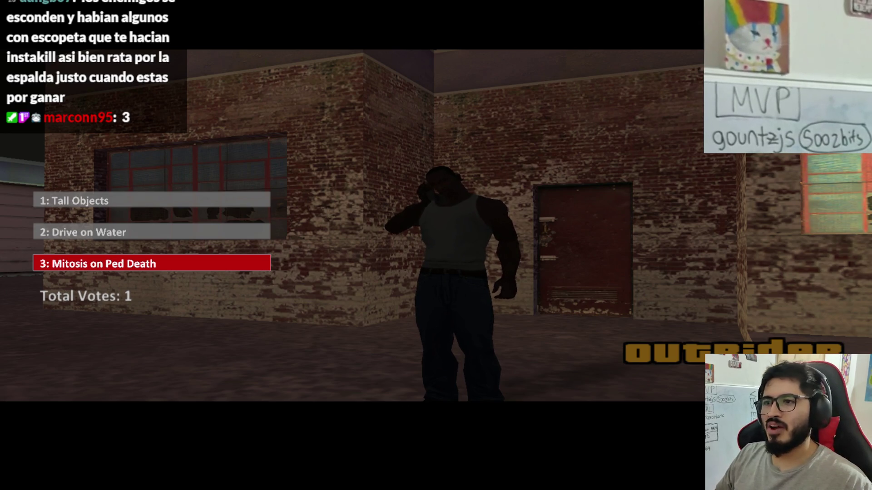
key("Return")
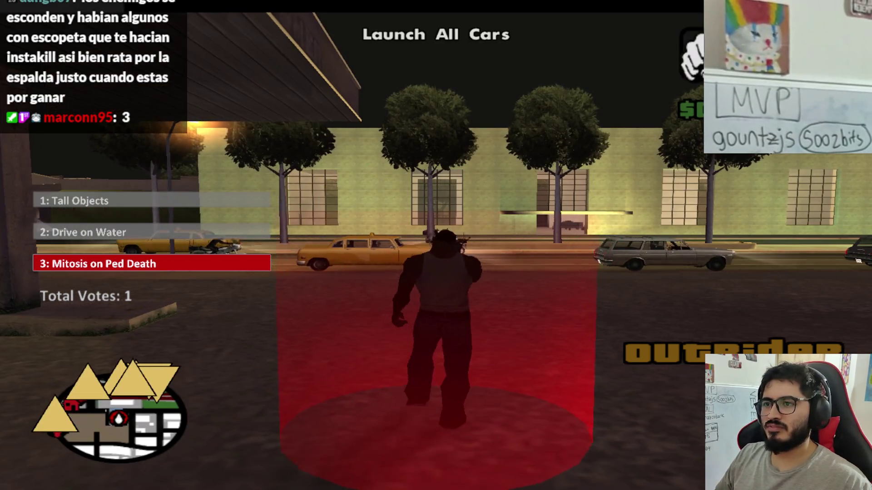
key("a")
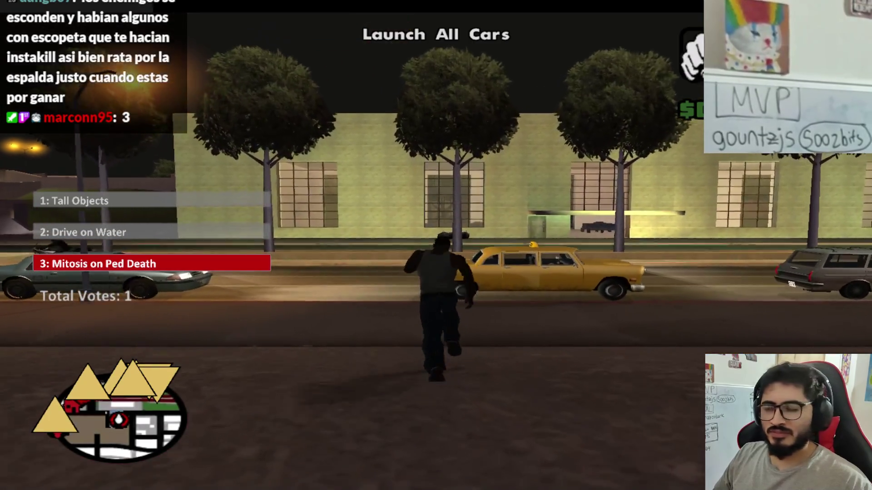
key("f")
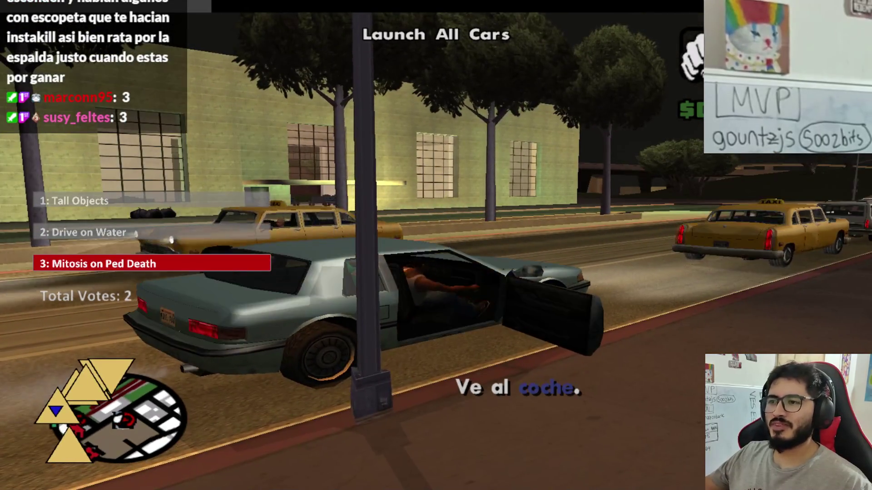
key("w")
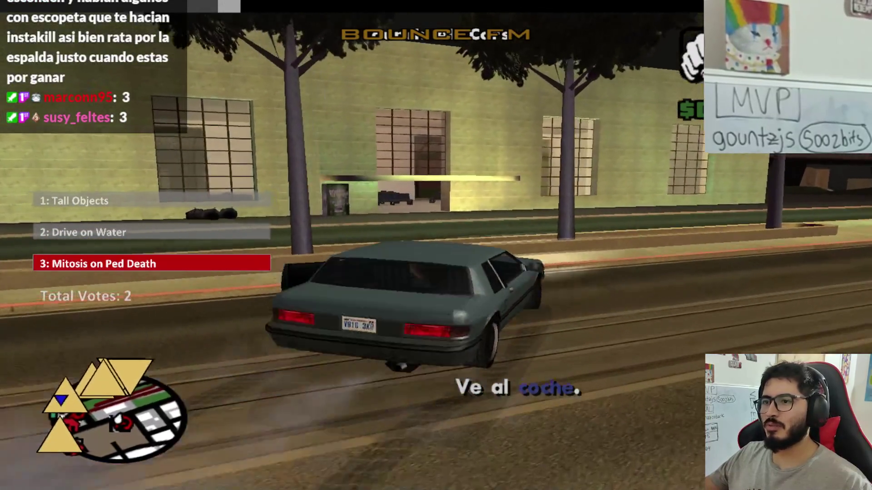
key("a")
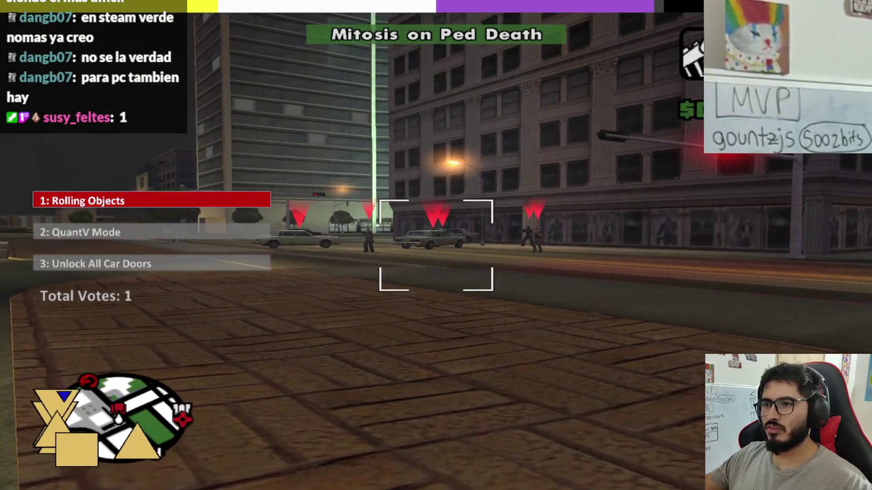
Step: Shoot twice at the roadblock ahead
left_click(437, 245)
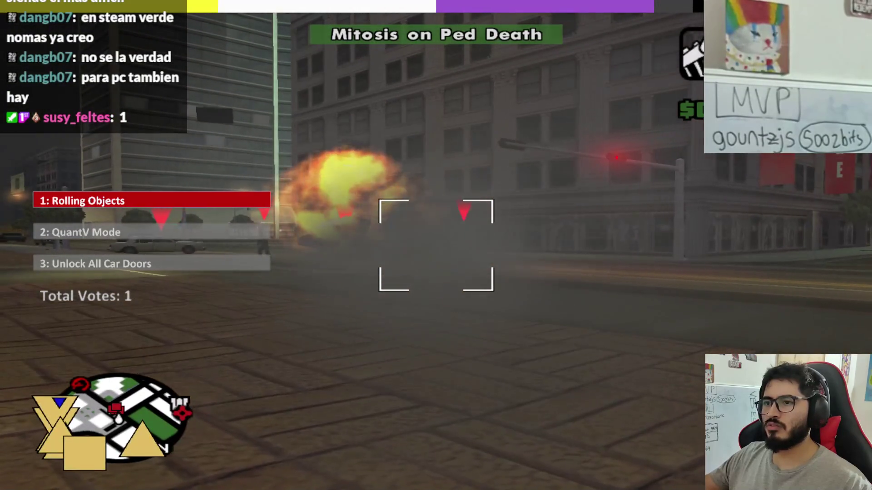
left_click(436, 245)
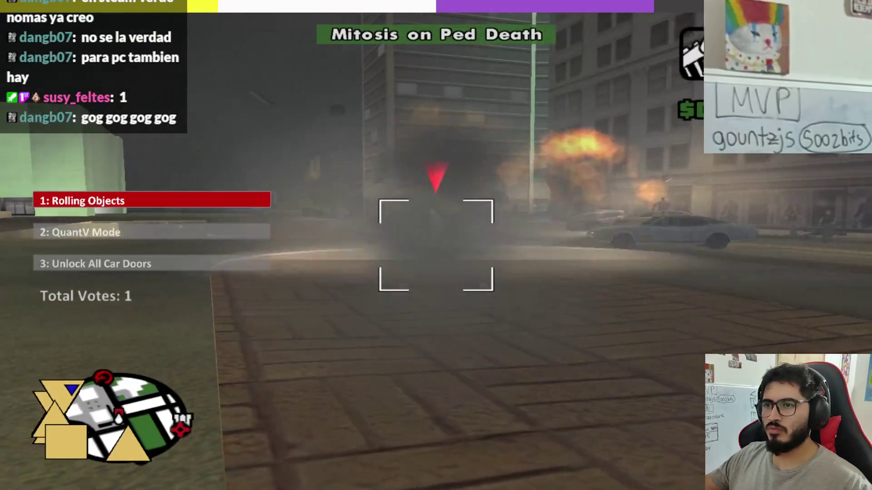
scroll(436, 246, "down", 1)
Step: Mount the blue dirt bike and ride down the road and around the left corner
key("f")
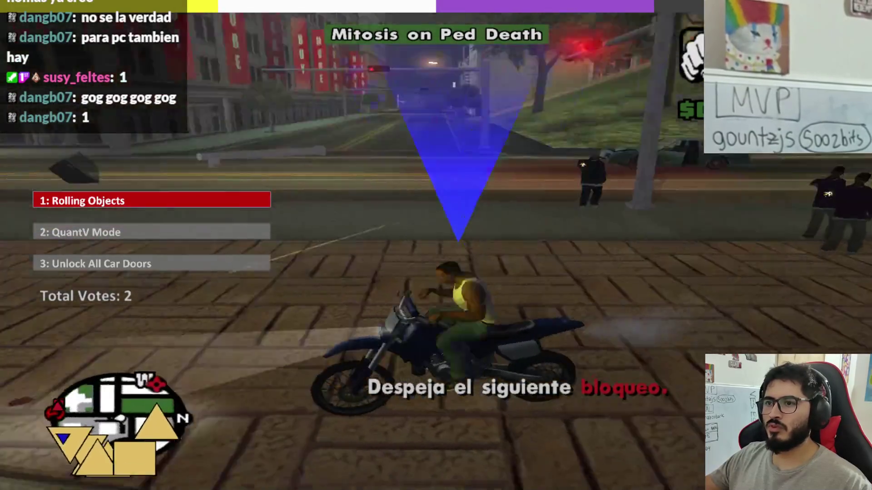
key("w")
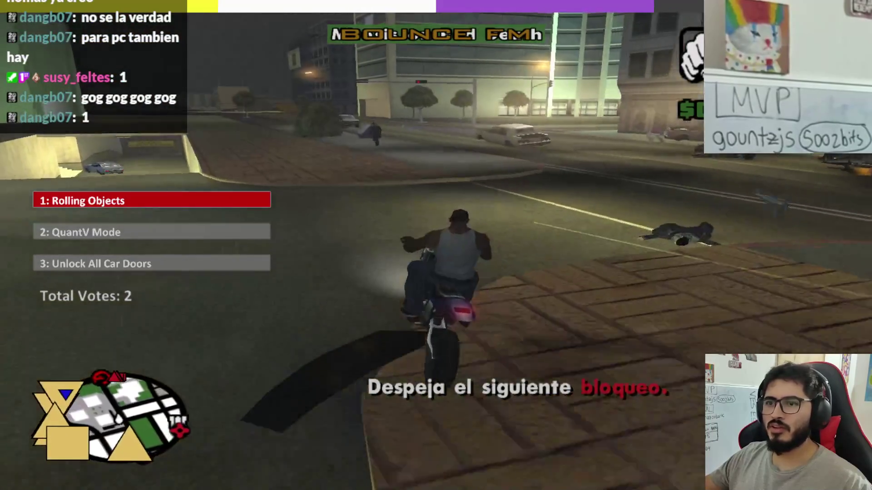
key("a")
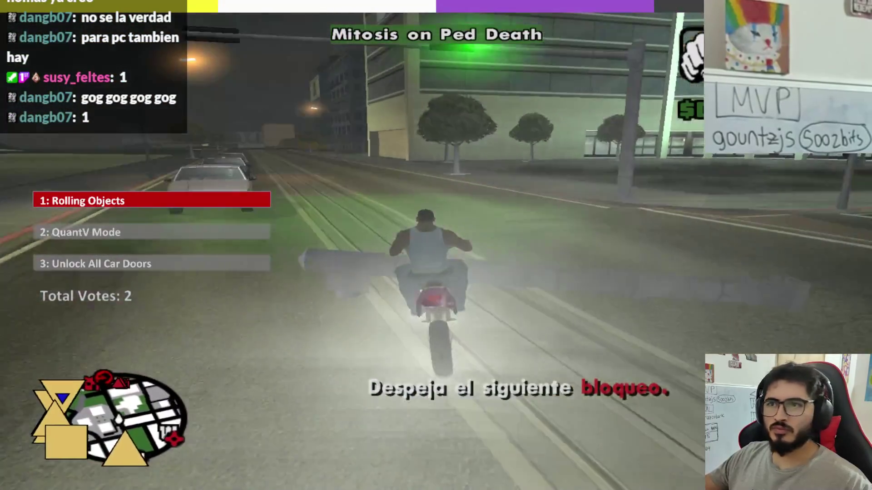
key("w")
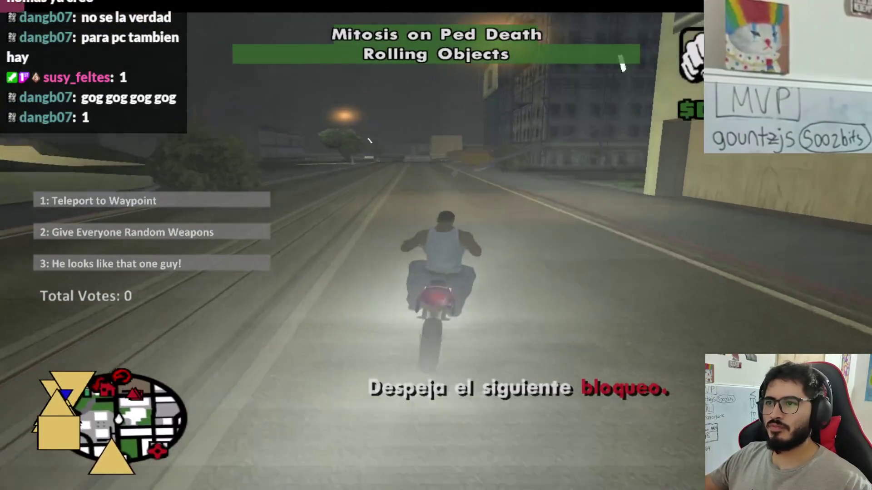
key("w")
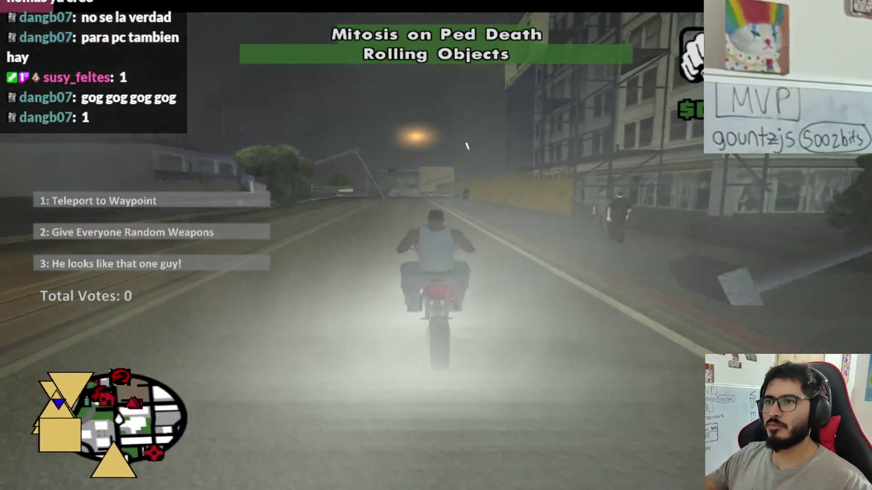
key("a")
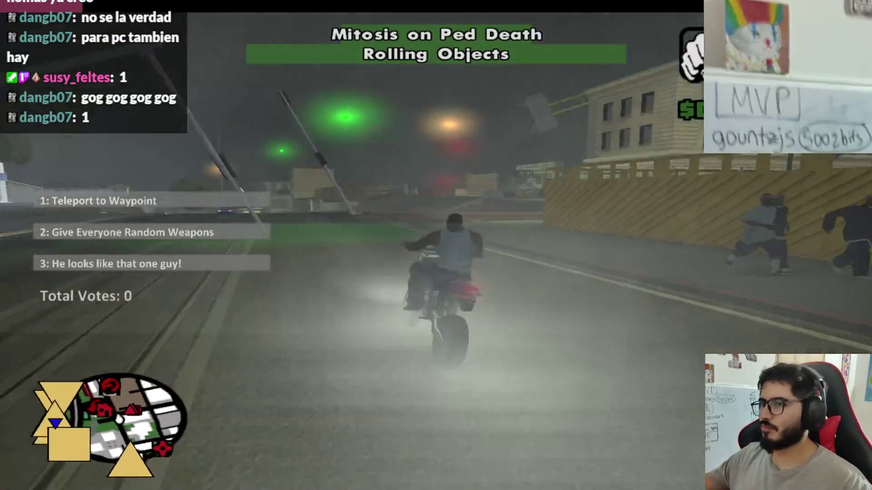
key("w")
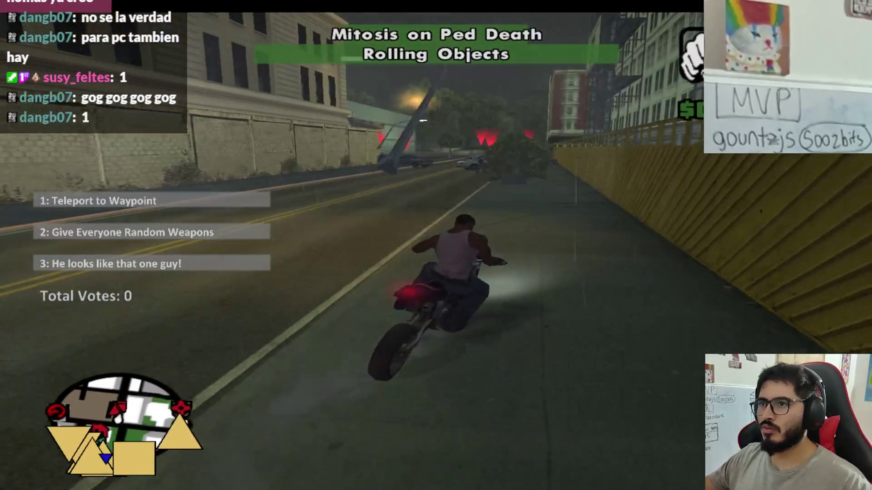
key("w")
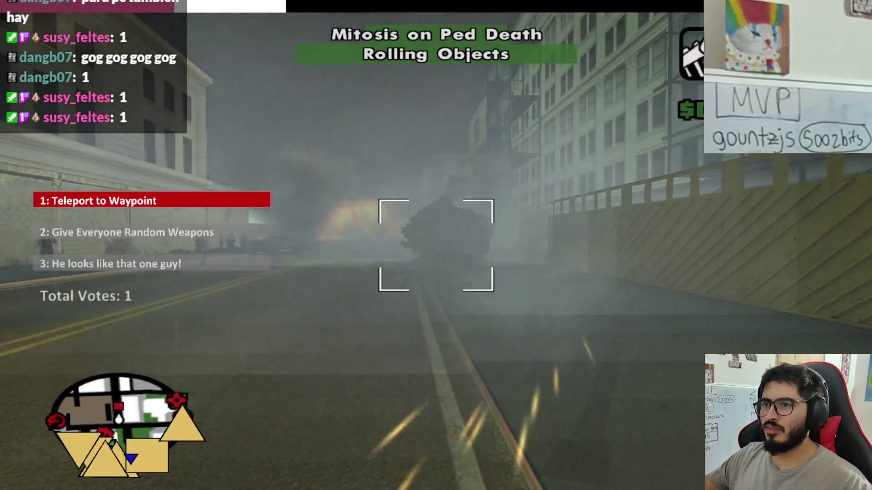
Step: Remount the motorbike, smash through the car blockade, and ride on toward the storefronts
key("f")
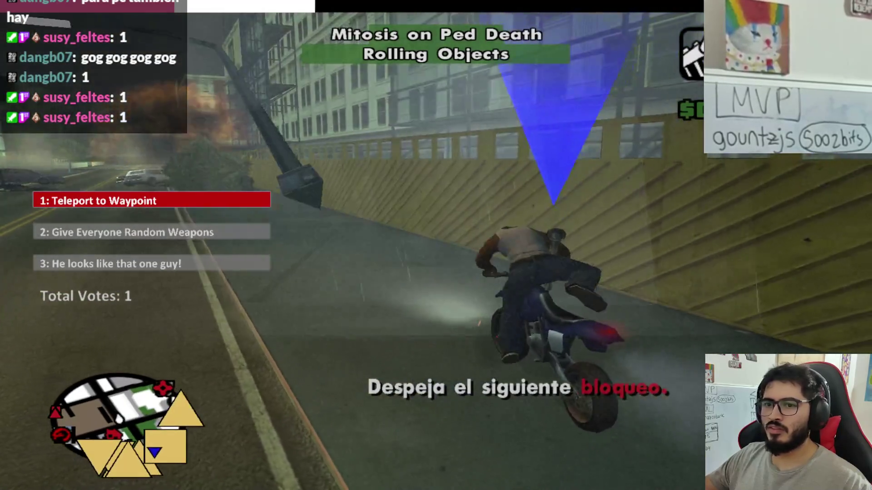
key("w")
key("a")
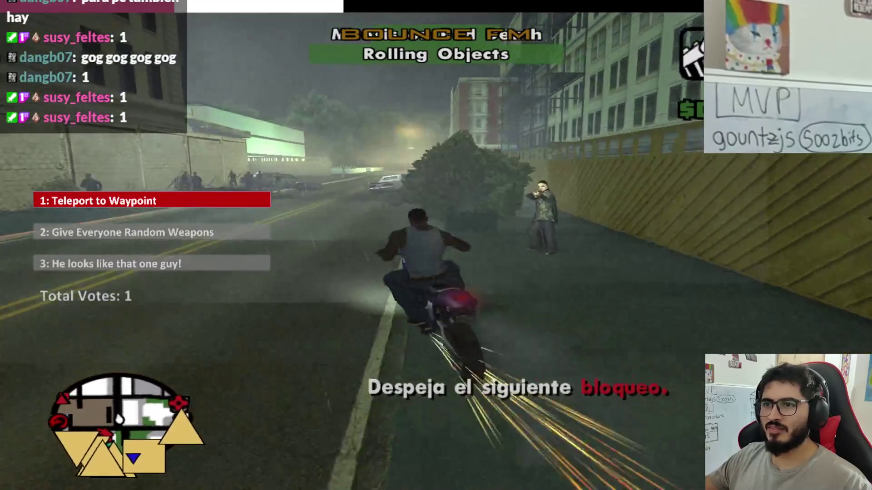
key("w")
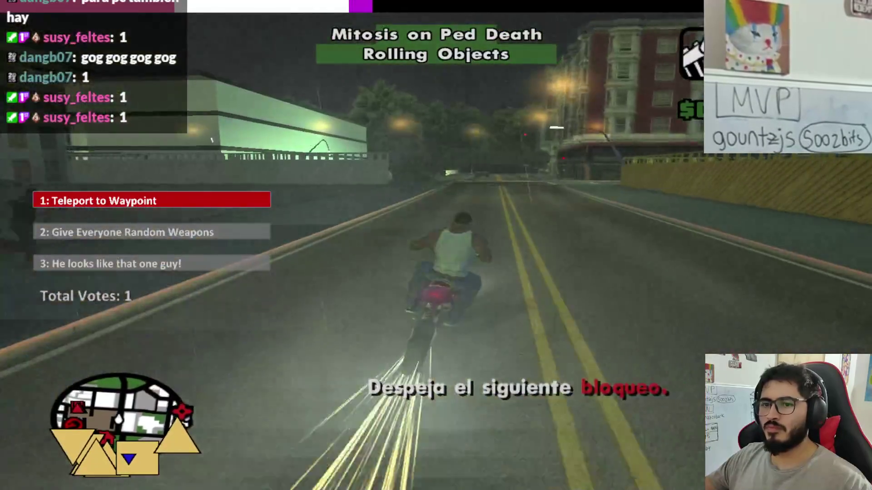
key("a")
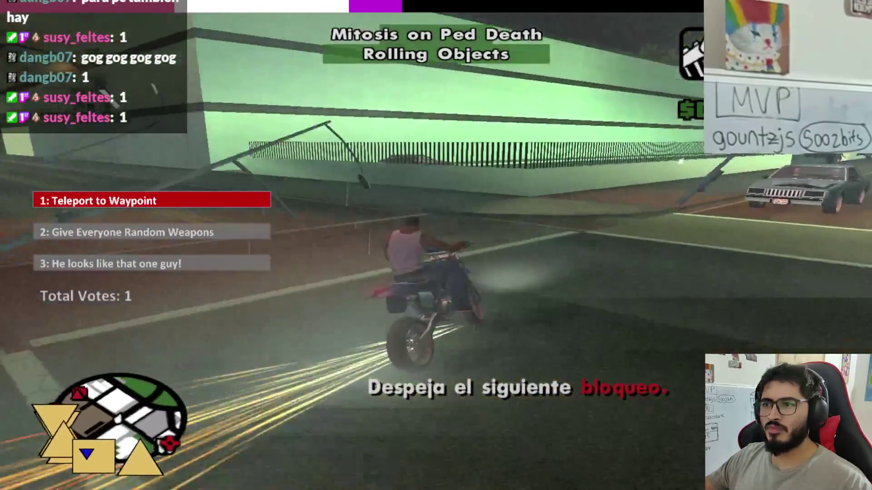
key("w")
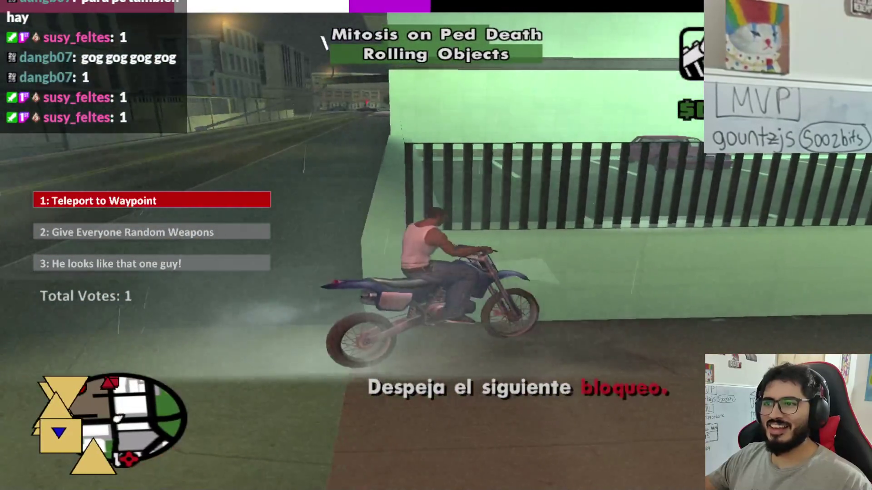
key("w")
key("w")
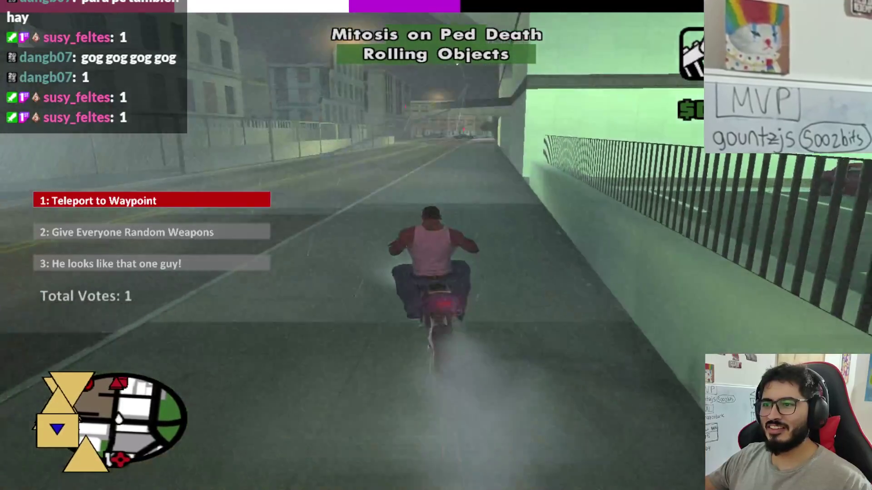
key("a")
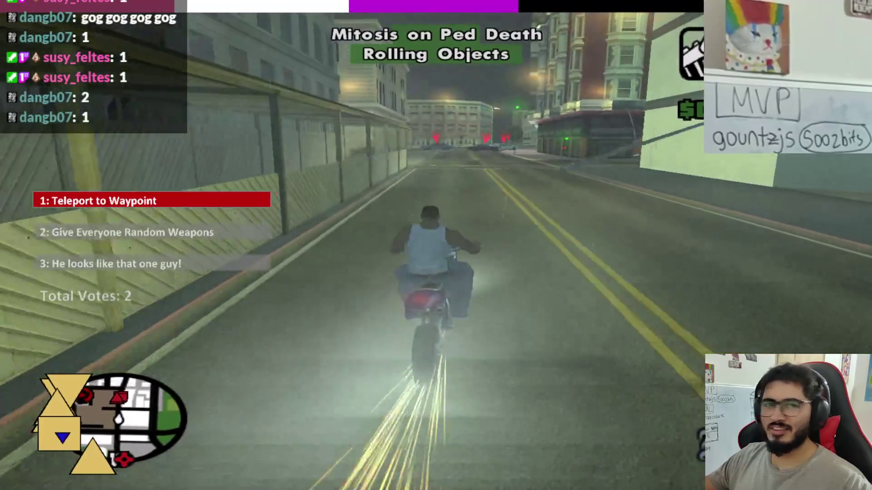
key("d")
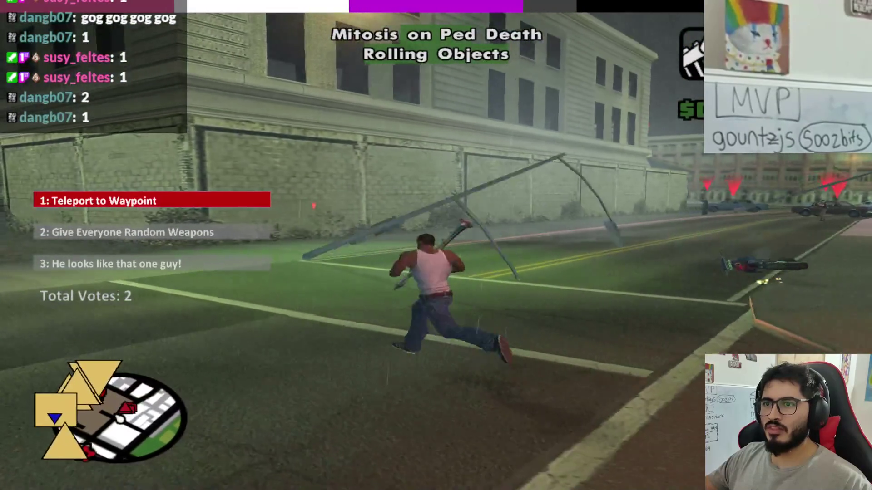
Step: Aim the rocket launcher down the street and fire four rockets at the blockade cars
right_click(436, 246)
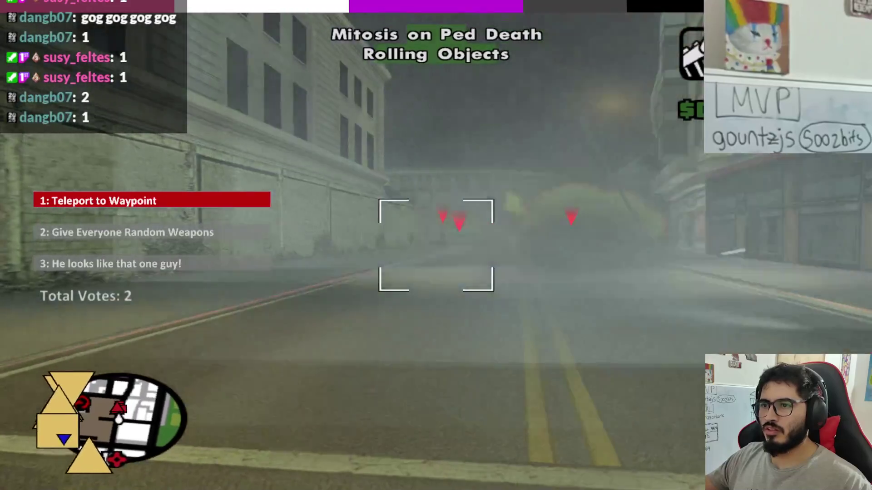
left_click(436, 246)
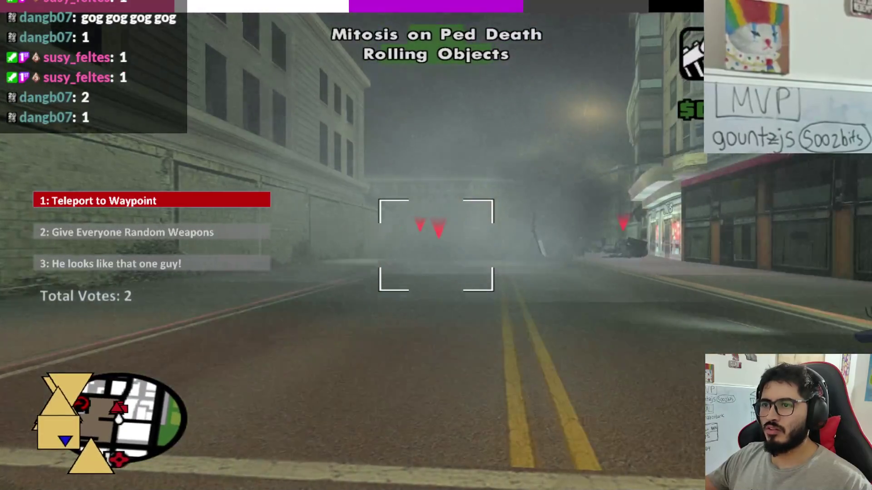
left_click(436, 245)
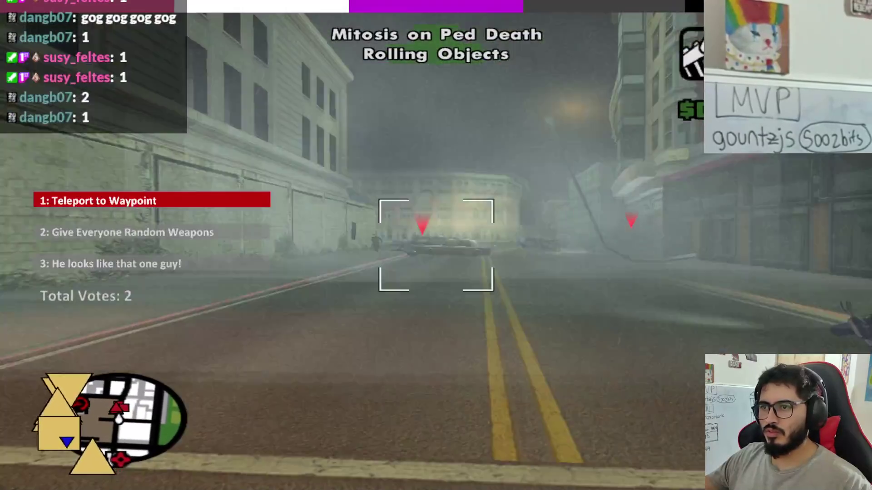
left_click(436, 246)
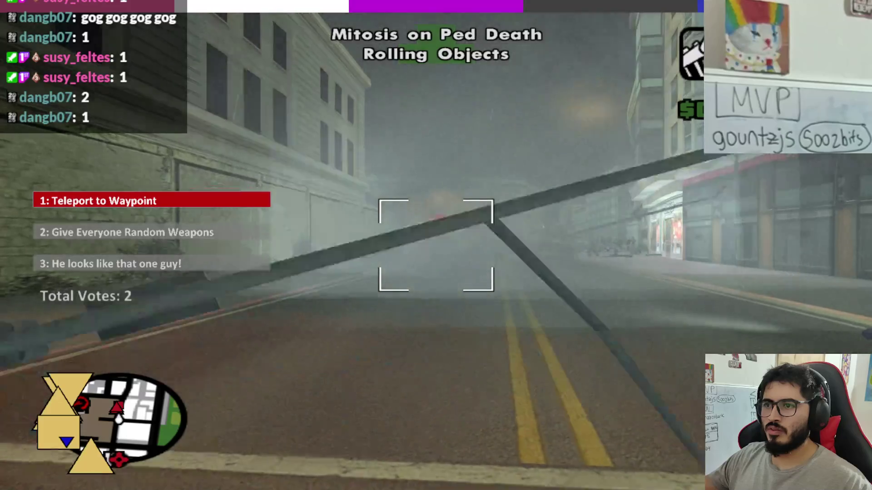
left_click(436, 246)
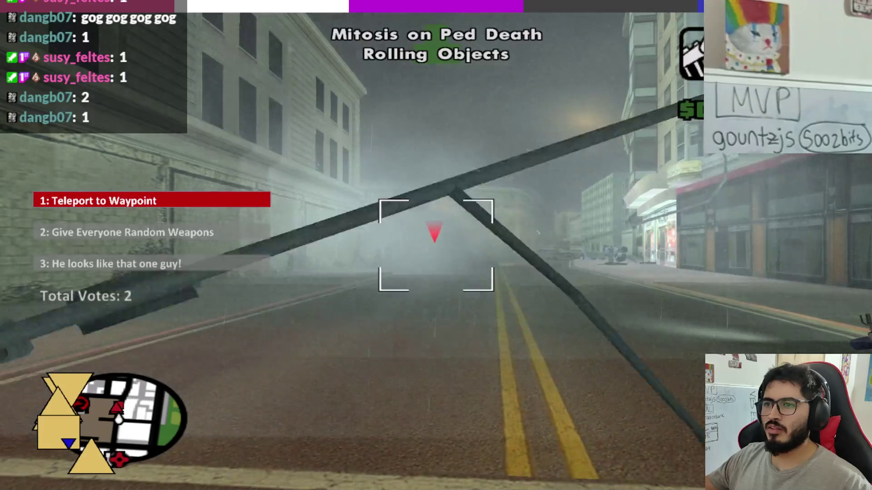
Step: Run up the street and aim the rocket launcher at the crowd by the burning car
key("w")
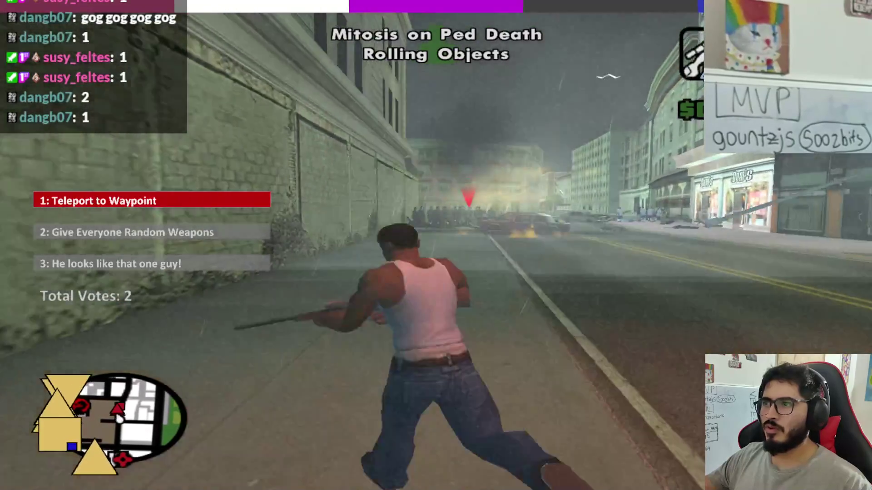
right_click(436, 245)
scroll(436, 245, "up", 3)
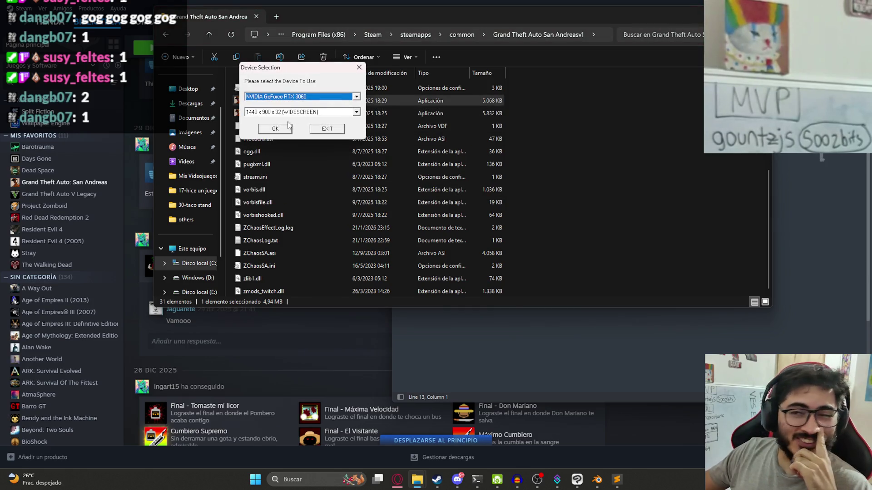
Step: Accept the Device Selection dialog with OK, then choose Juego on the main menu
left_click(284, 129)
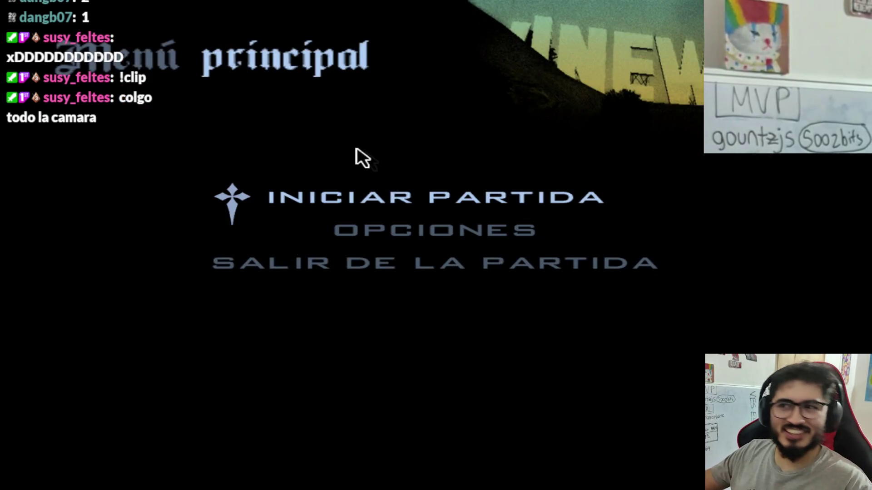
left_click(294, 198)
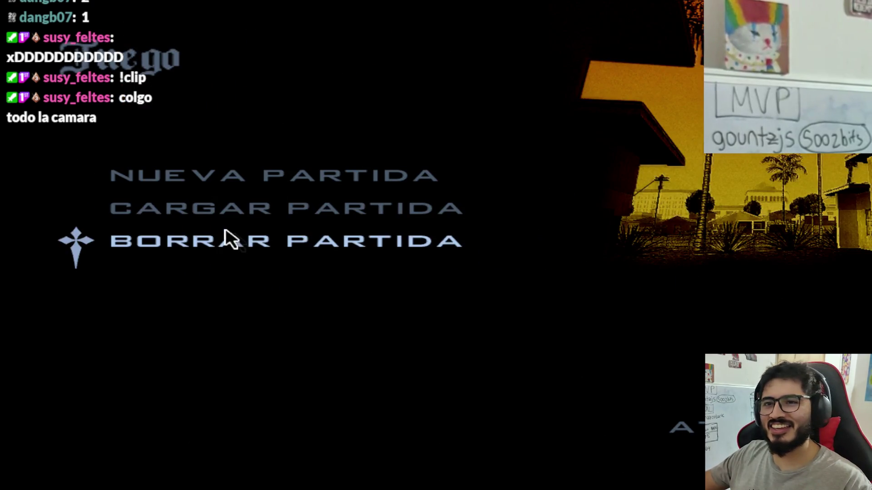